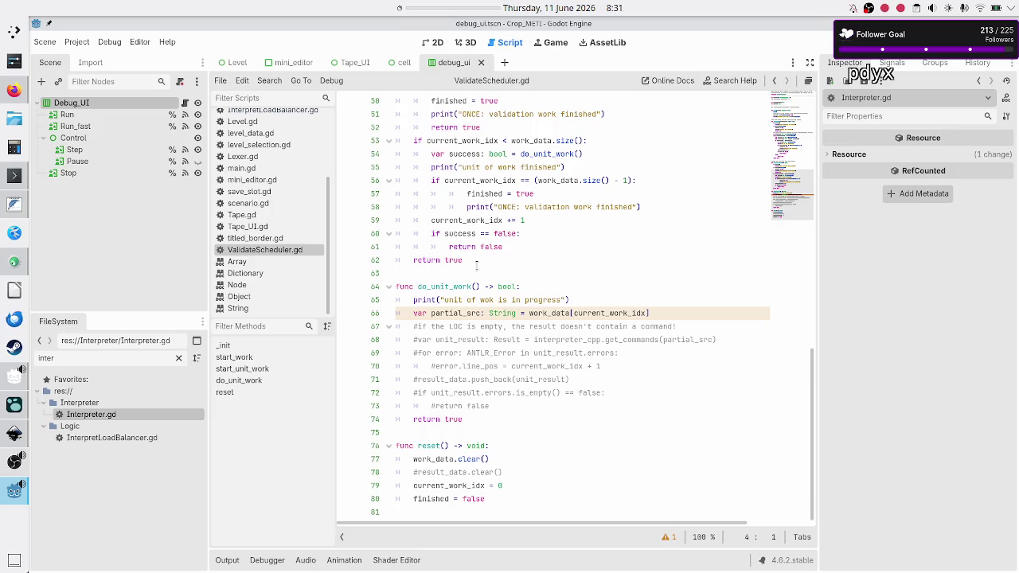
- Review the do_unit_work code on lines 63–72 of ValidateScheduler.gd
{"action": "left_click", "coordinate": [671, 311]}
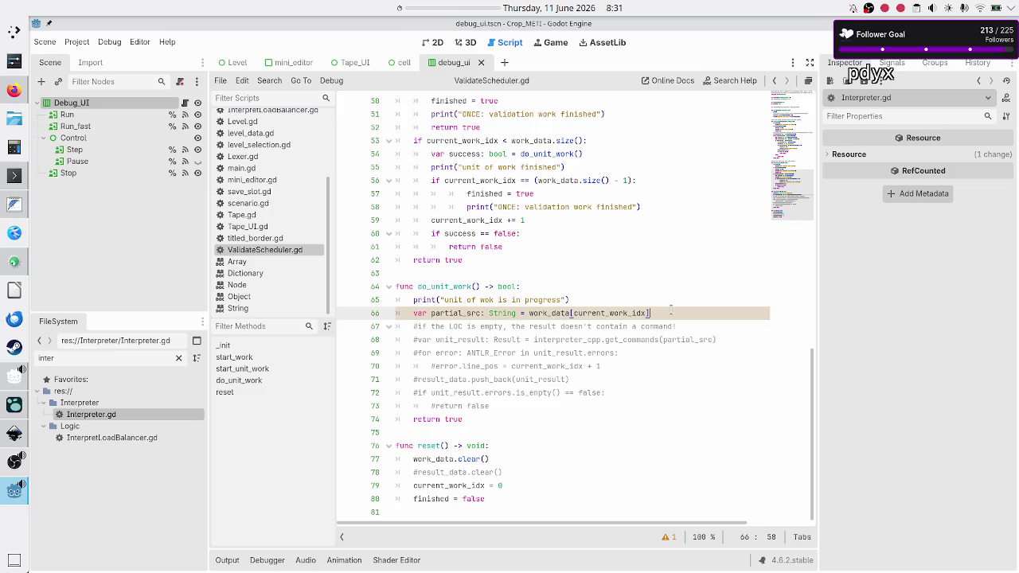
{"action": "left_click", "coordinate": [590, 298]}
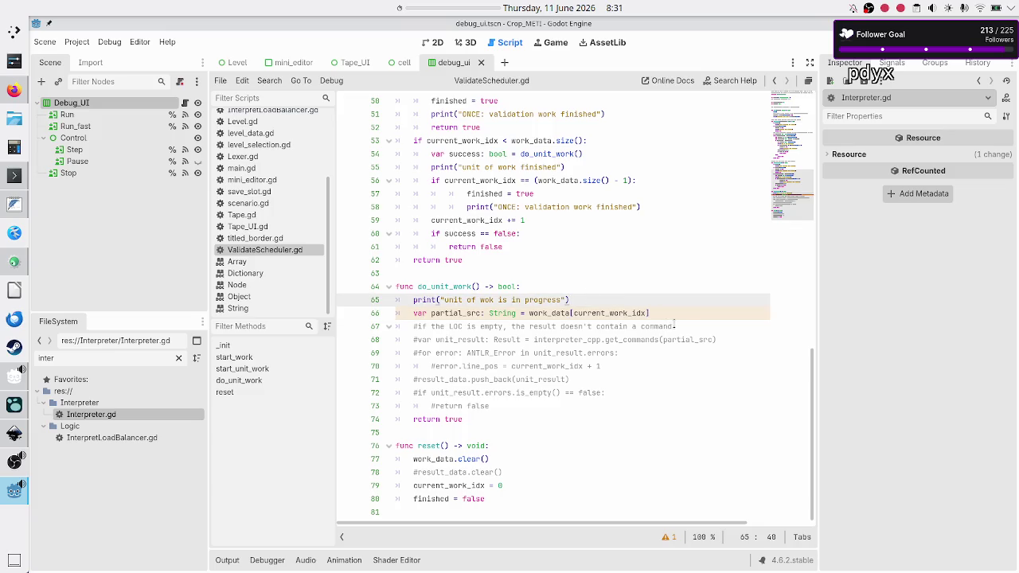
{"action": "left_click", "coordinate": [690, 314]}
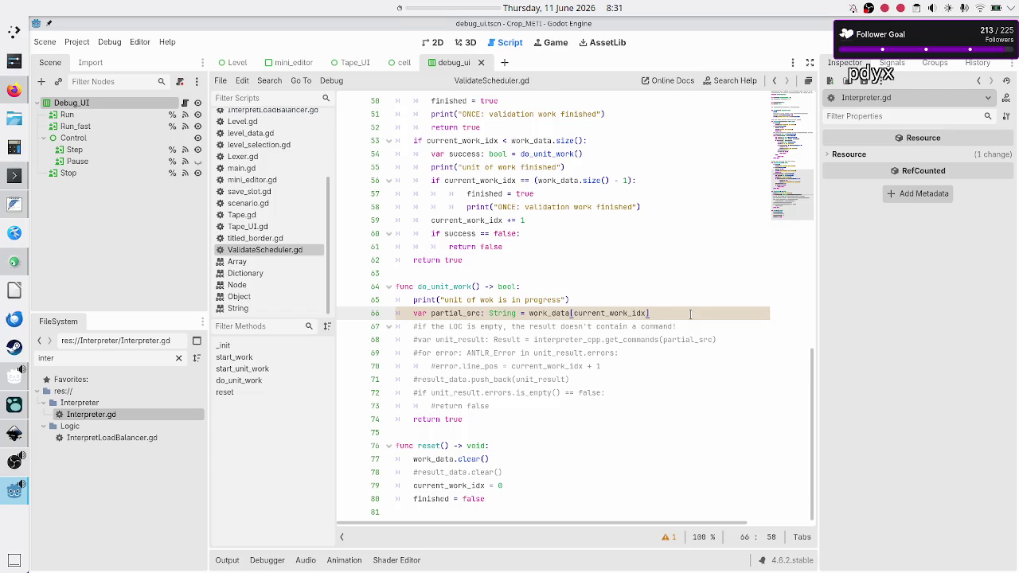
{"action": "left_click", "coordinate": [614, 392]}
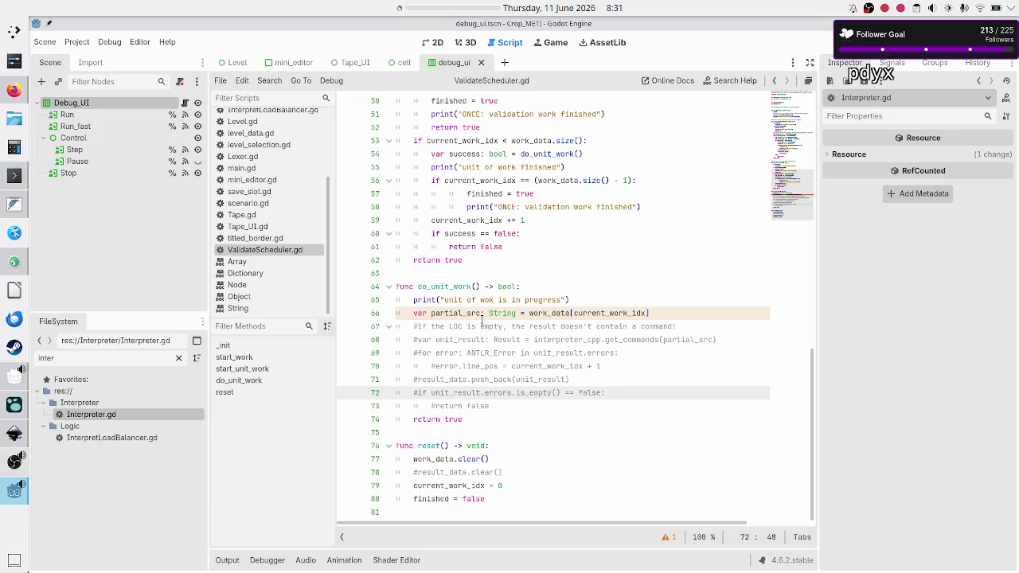
{"action": "left_click", "coordinate": [446, 273]}
- Save the scene and open the InterpretLoadBalancer.gd script
{"action": "key", "text": "ctrl+s"}
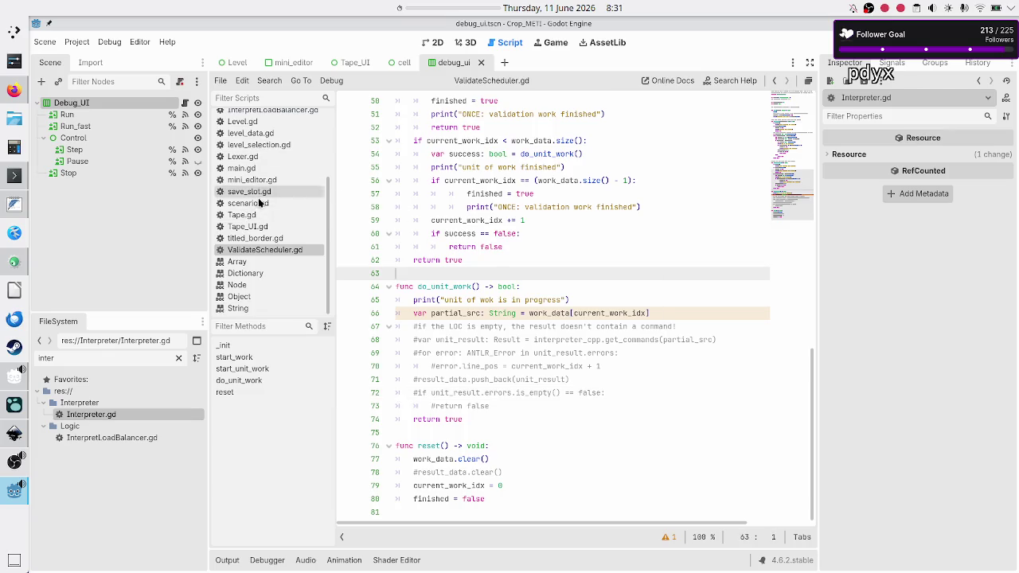
{"action": "scroll", "coordinate": [263, 176], "scroll_direction": "up", "scroll_amount": 2}
{"action": "left_click", "coordinate": [277, 161]}
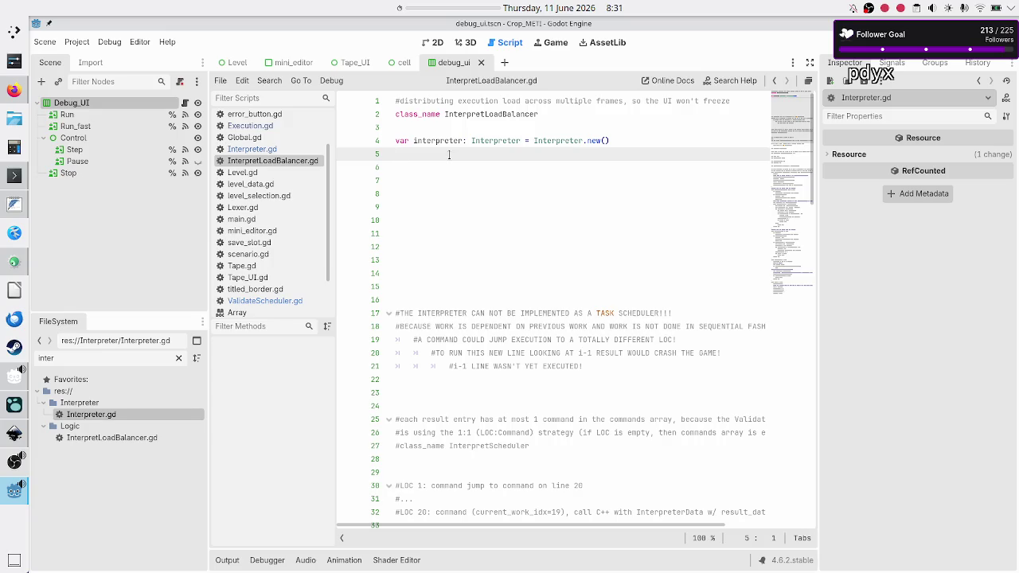
- Put the caret on line 6, start a 00:03:00 panel countdown, and bring OBS Studio forward
{"action": "key", "text": "Down"}
{"action": "key", "text": "Down"}
{"action": "key", "text": "Down"}
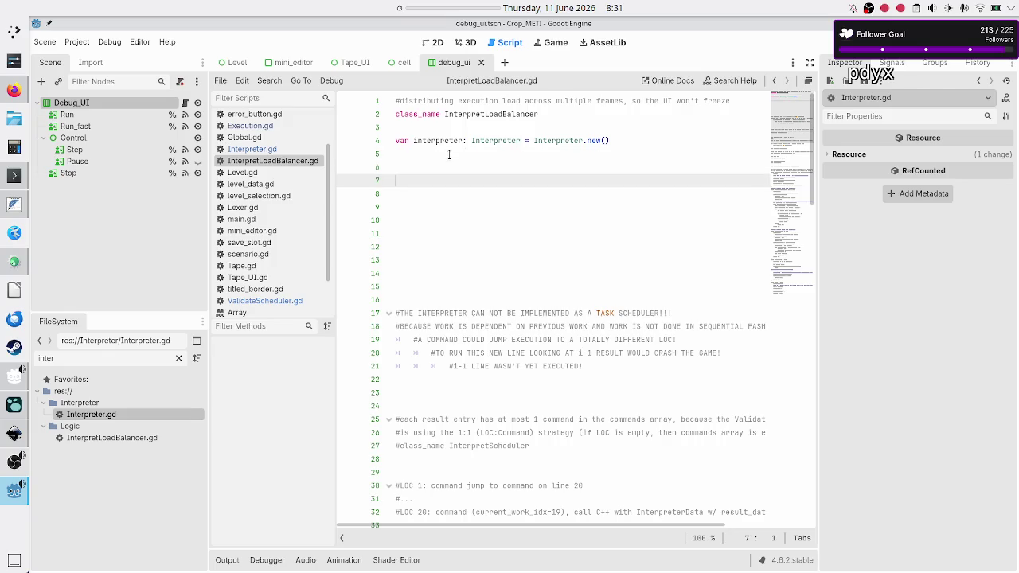
{"action": "key", "text": "Up"}
{"action": "key", "text": "Up"}
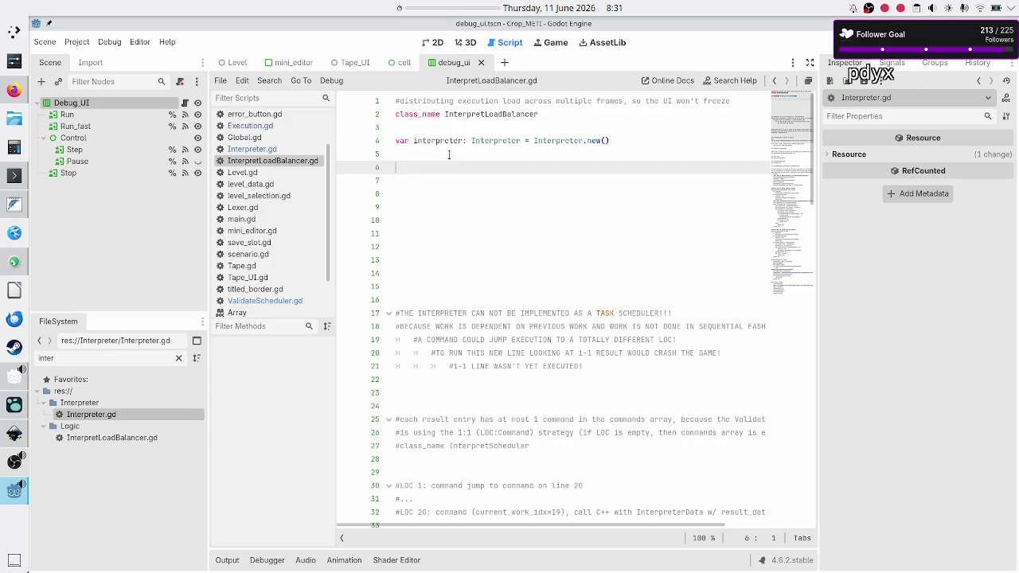
{"action": "right_click", "coordinate": [447, 7]}
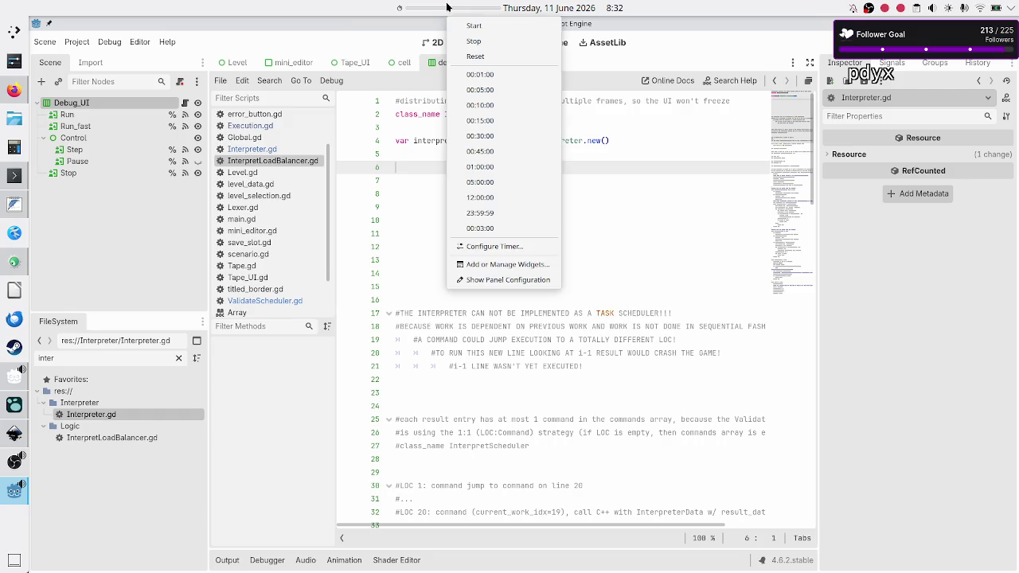
{"action": "left_click", "coordinate": [498, 228]}
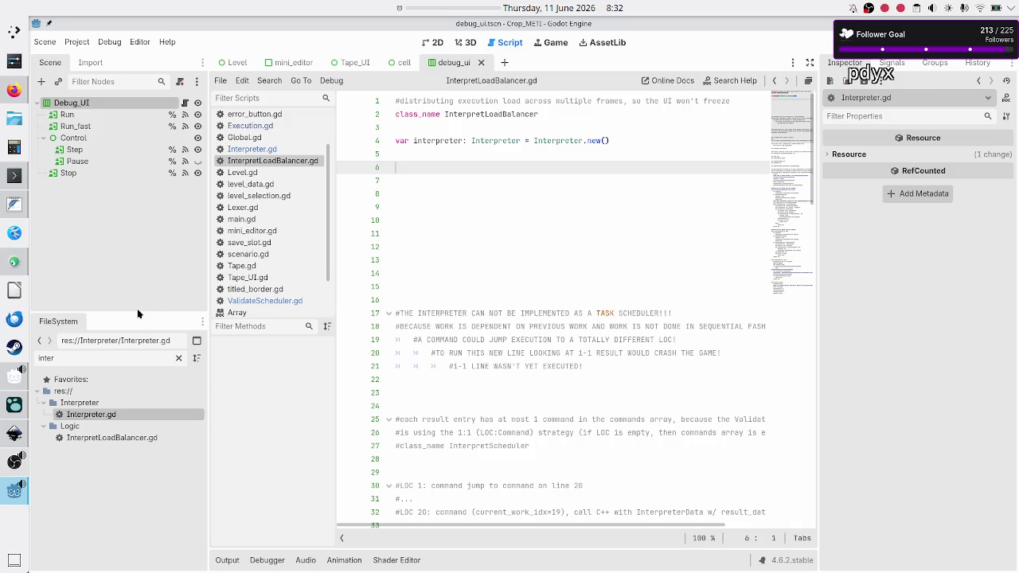
{"action": "left_click", "coordinate": [10, 475]}
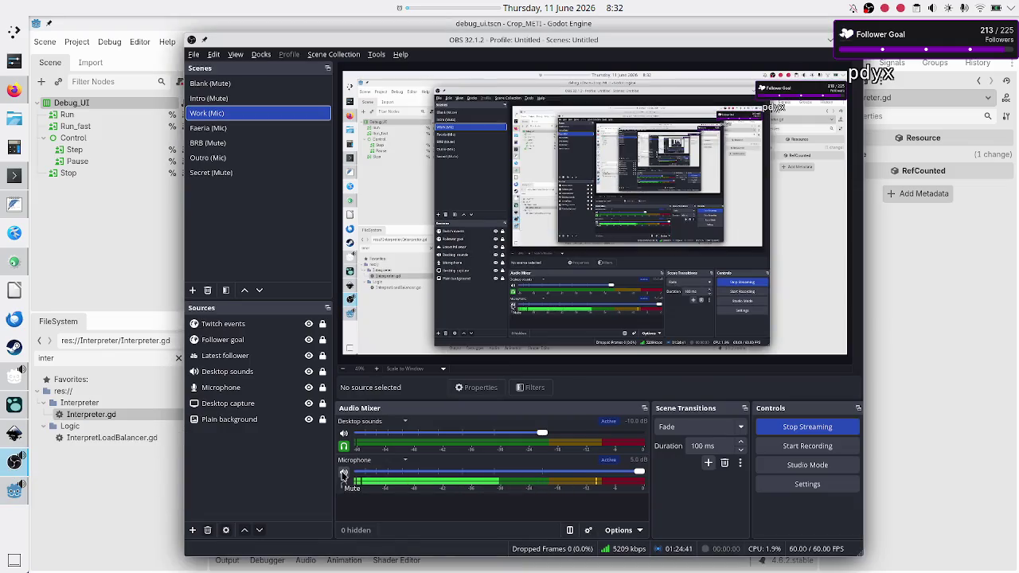
- Mute the Microphone channel in the OBS Audio Mixer and minimize OBS
{"action": "left_click", "coordinate": [343, 475]}
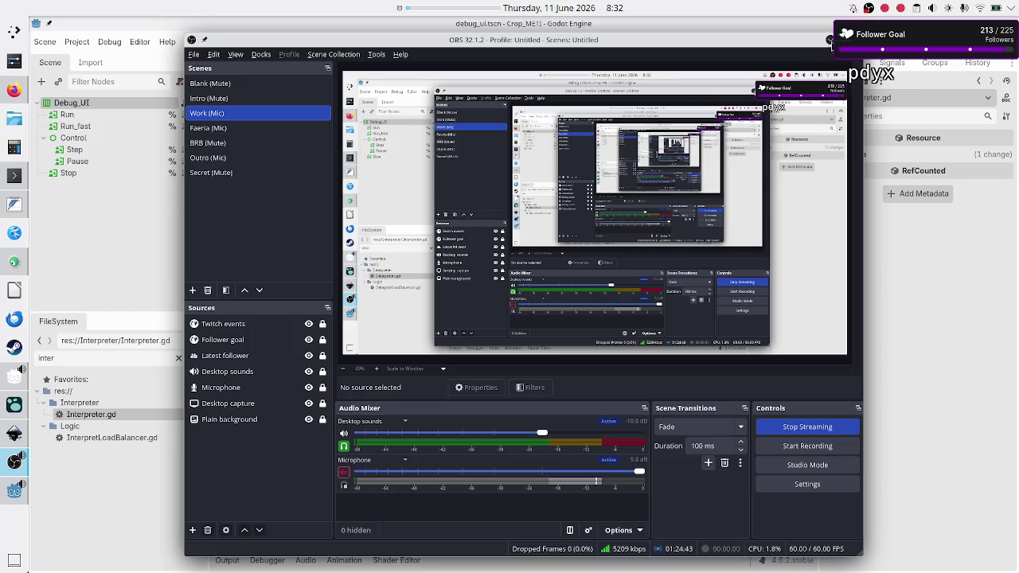
{"action": "left_click", "coordinate": [830, 41]}
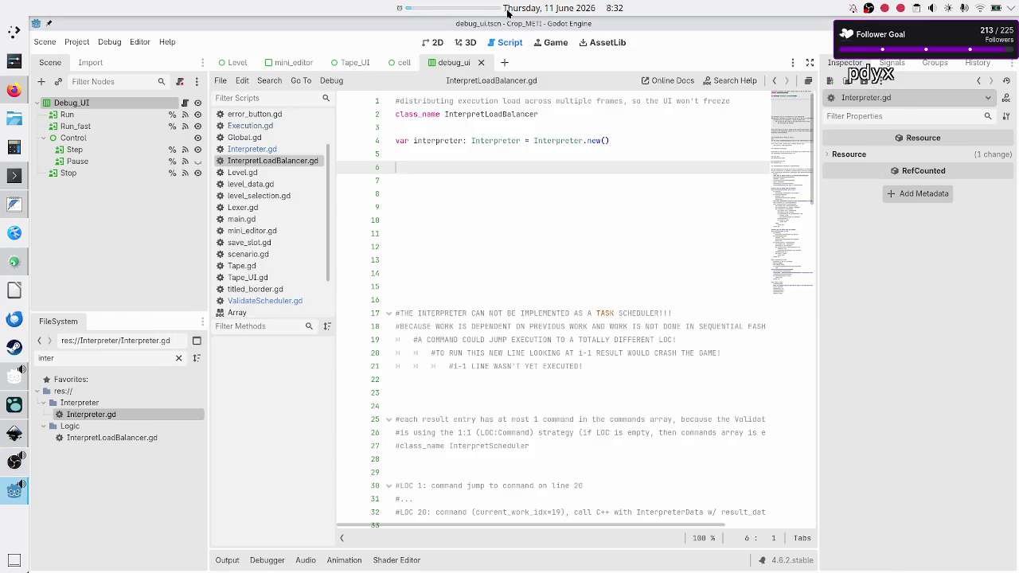
{"action": "left_click", "coordinate": [436, 9]}
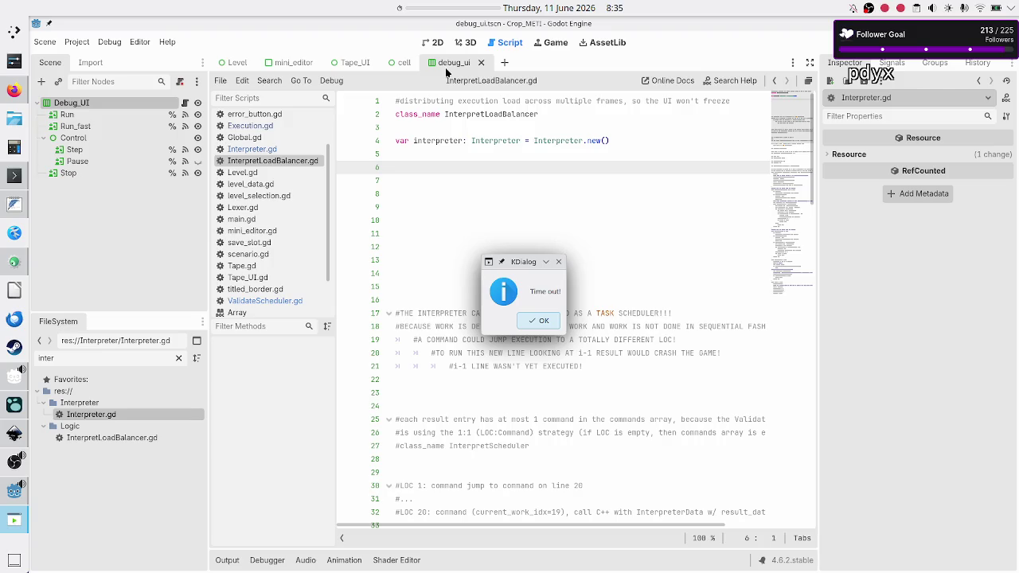
- Dismiss the Time out! notice and set the panel timer to 01:00:00
{"action": "left_click", "coordinate": [532, 325]}
{"action": "right_click", "coordinate": [447, 6]}
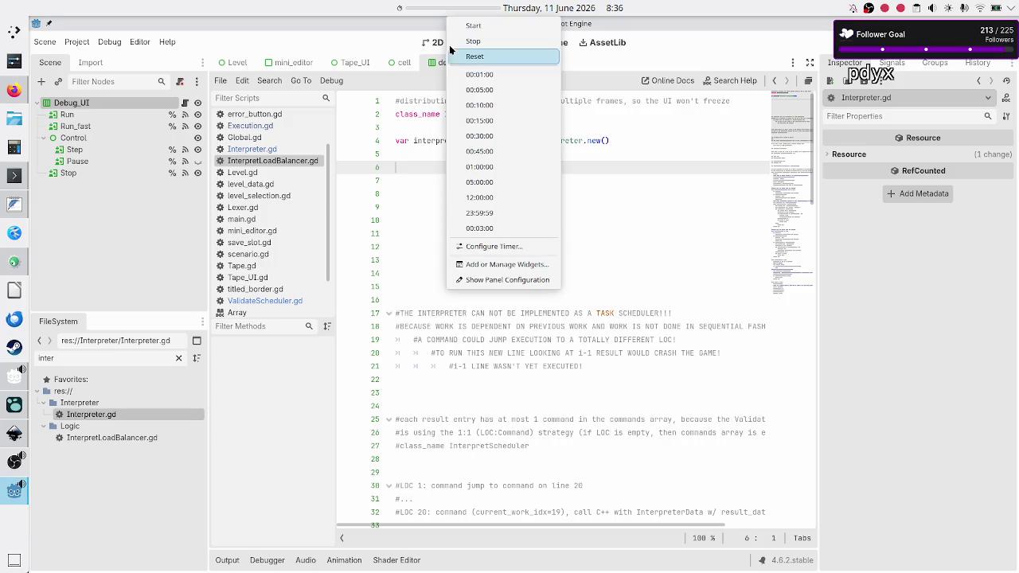
{"action": "left_click", "coordinate": [501, 166]}
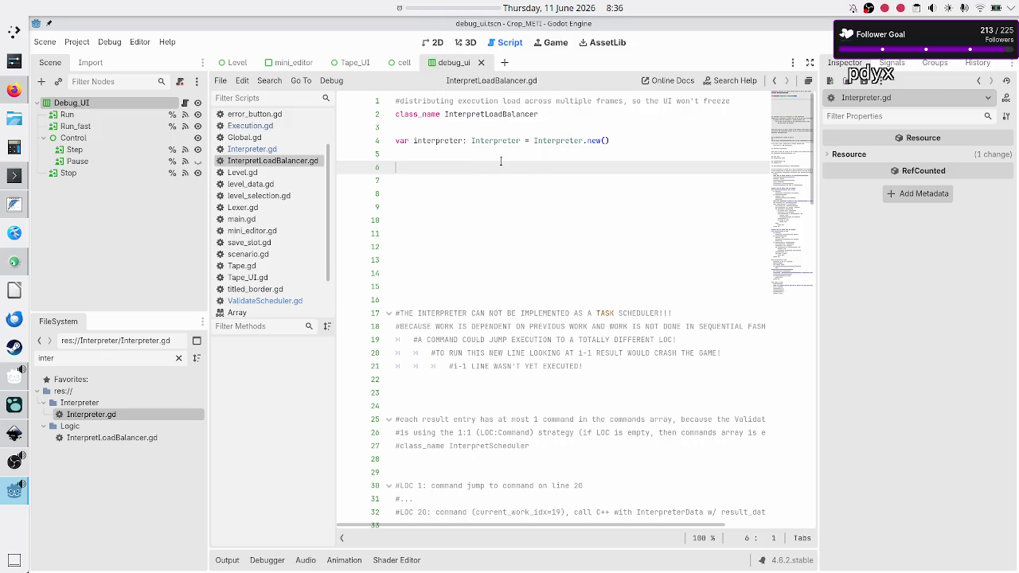
- Unmute the OBS Microphone, minimize OBS, and place the Godot caret on line 8
{"action": "left_click", "coordinate": [15, 462]}
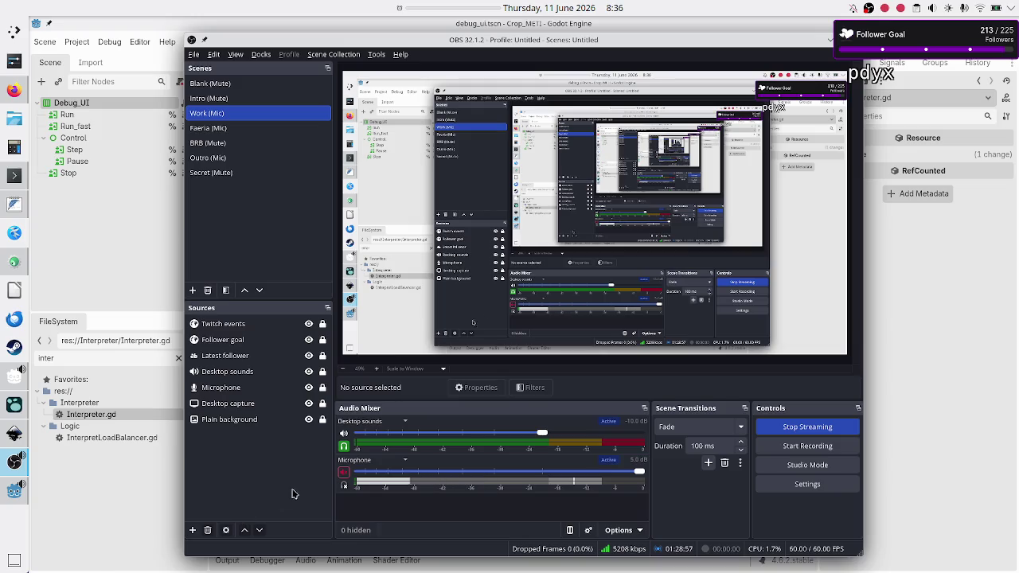
{"action": "left_click", "coordinate": [343, 473]}
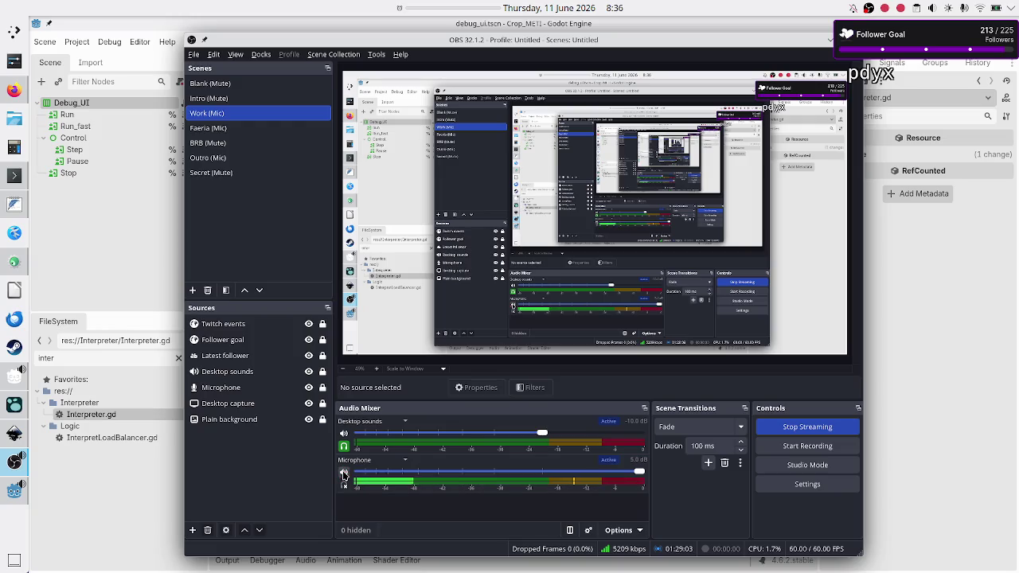
{"action": "left_click", "coordinate": [829, 40]}
{"action": "left_click", "coordinate": [500, 192]}
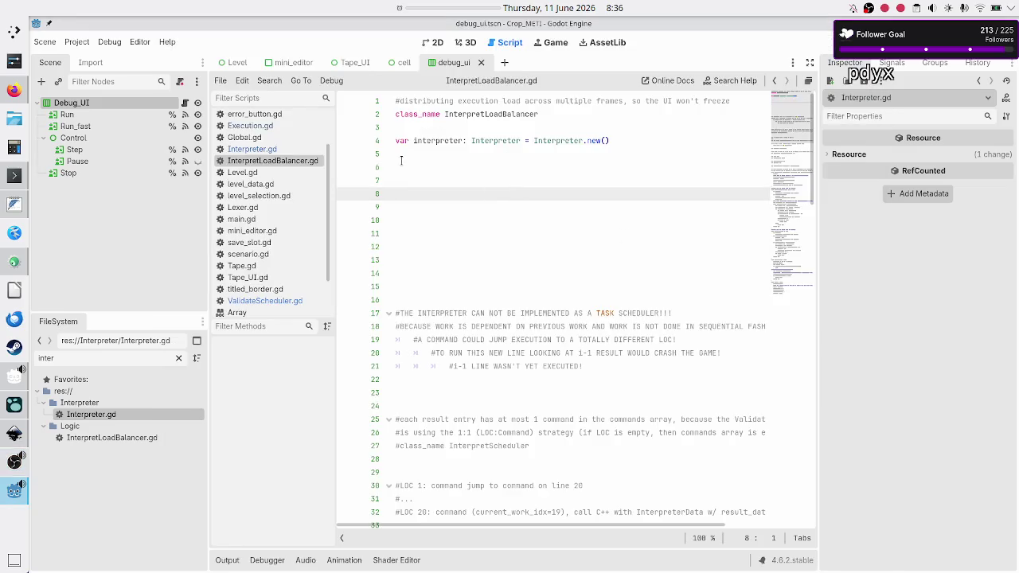
- Close the load balancer search tab in Firefox, check the Twitch dashboard, then return to Godot
{"action": "left_click", "coordinate": [15, 89]}
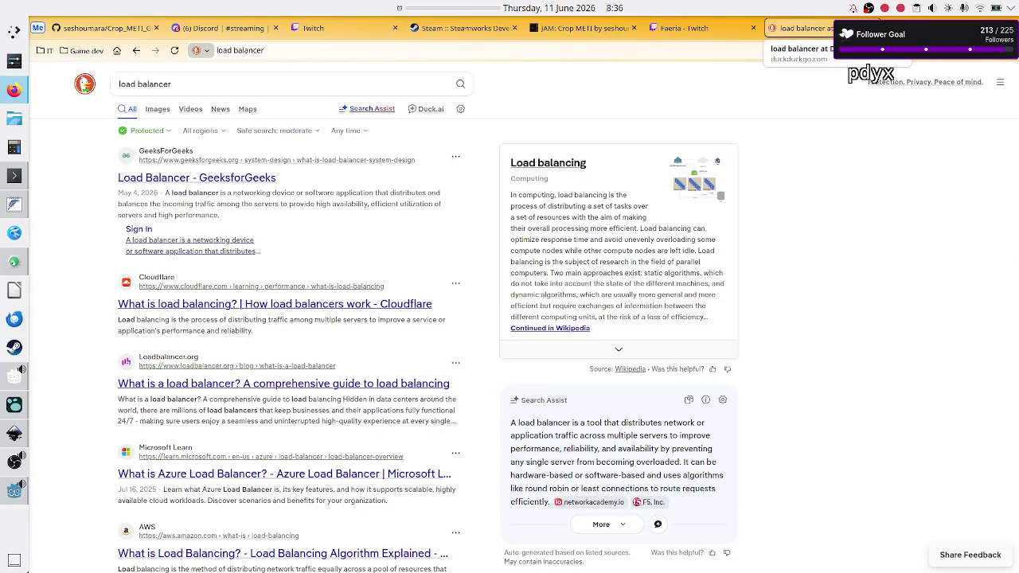
{"action": "key", "text": "ctrl+w"}
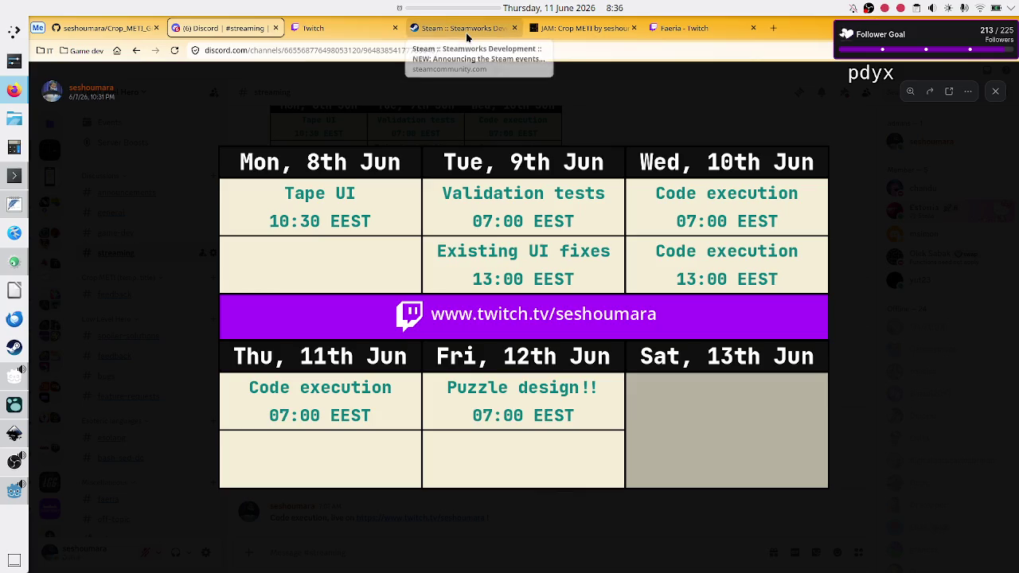
{"action": "left_click", "coordinate": [326, 35]}
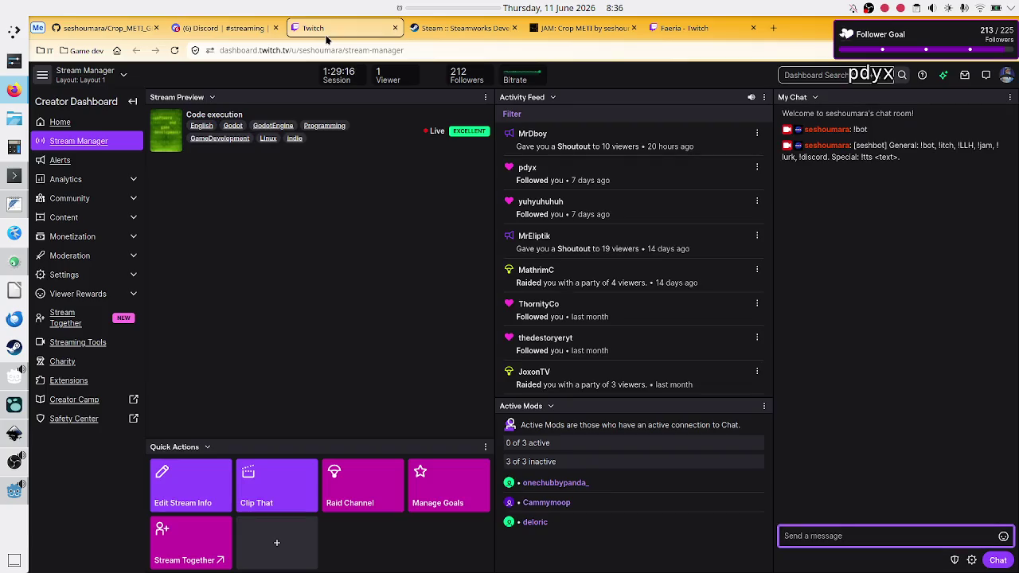
{"action": "left_click", "coordinate": [222, 28]}
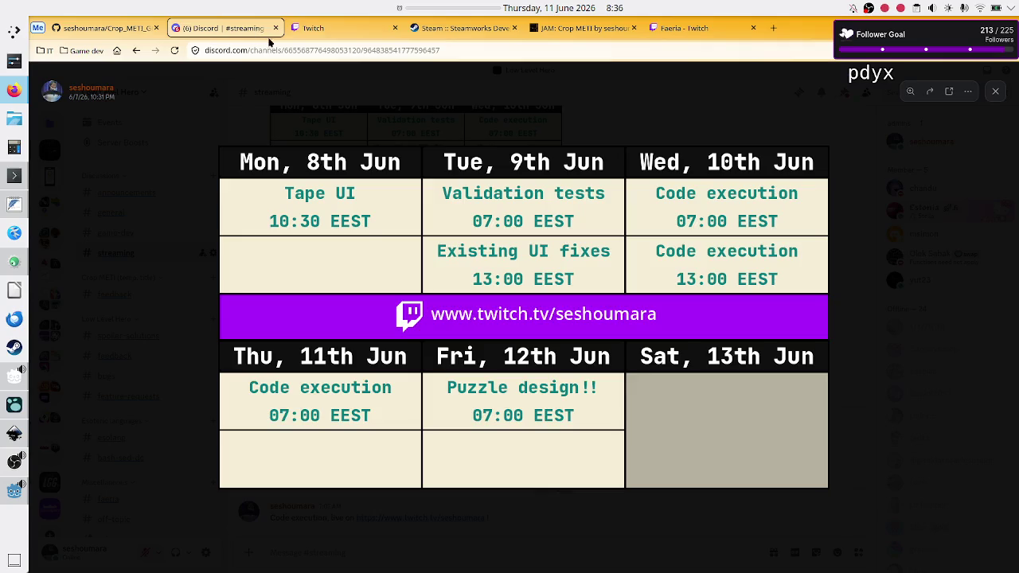
{"action": "left_click", "coordinate": [324, 29]}
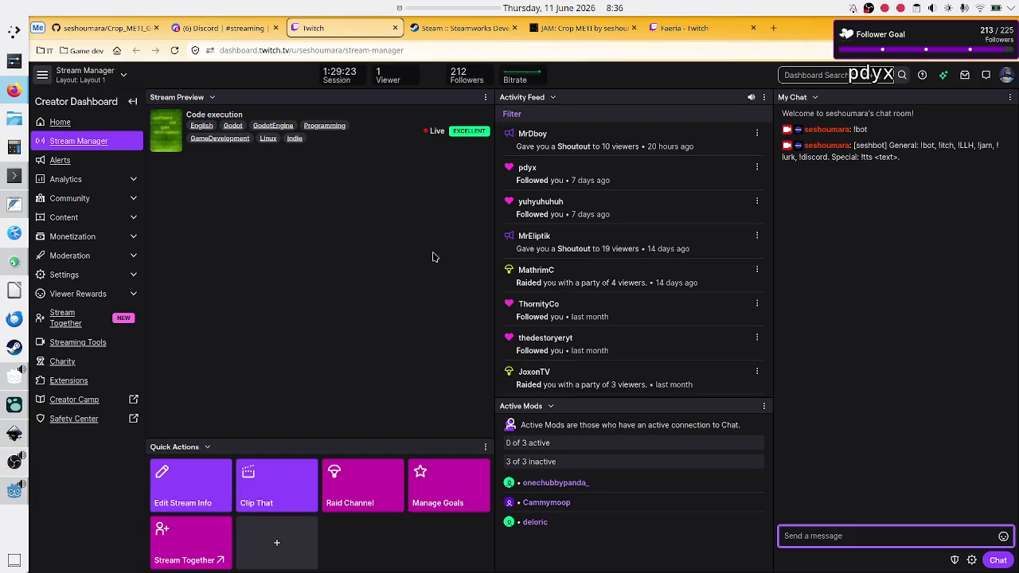
{"action": "left_click", "coordinate": [14, 491]}
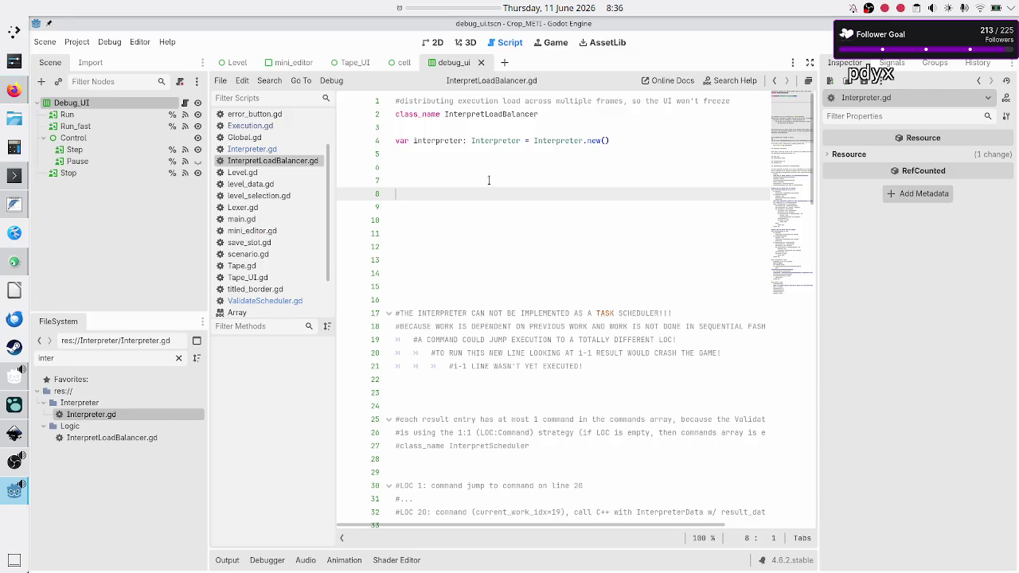
- Place the caret on line 6 of InterpretLoadBalancer.gd, then bring OBS Studio forward
{"action": "left_click", "coordinate": [450, 168]}
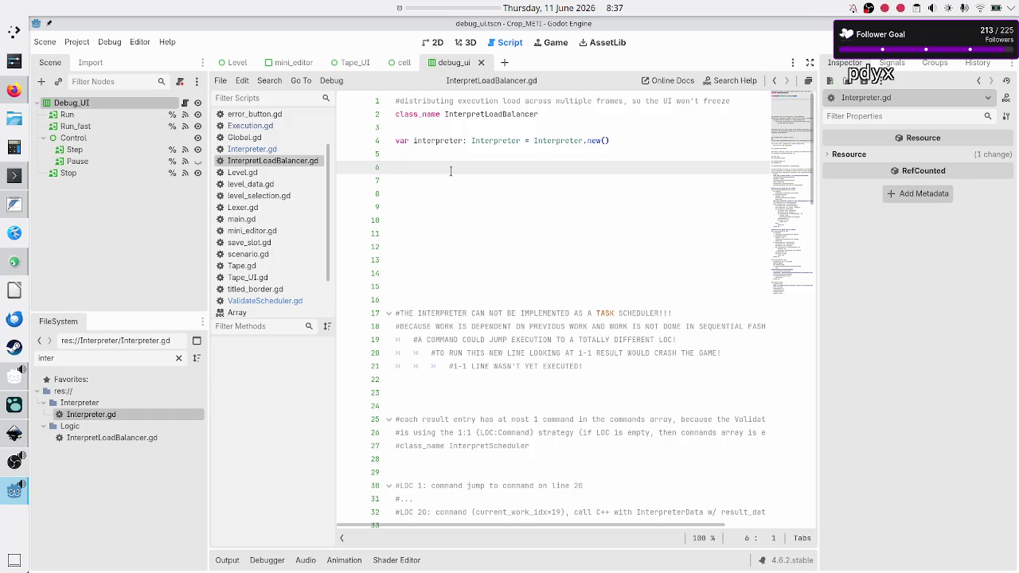
{"action": "left_click", "coordinate": [14, 461]}
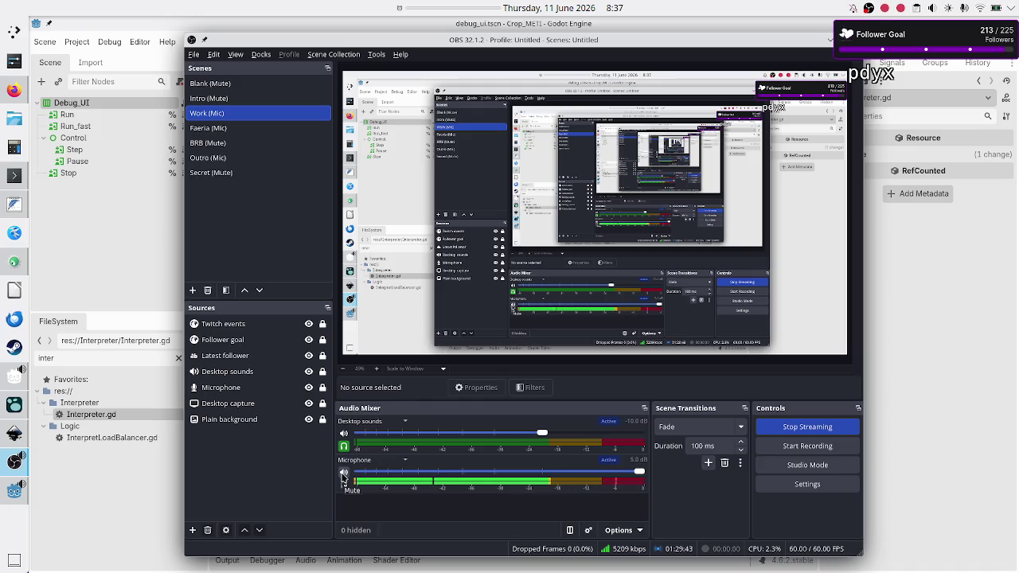
- Mute the OBS Microphone and hide OBS to reveal the Godot script editor
{"action": "left_click", "coordinate": [343, 474]}
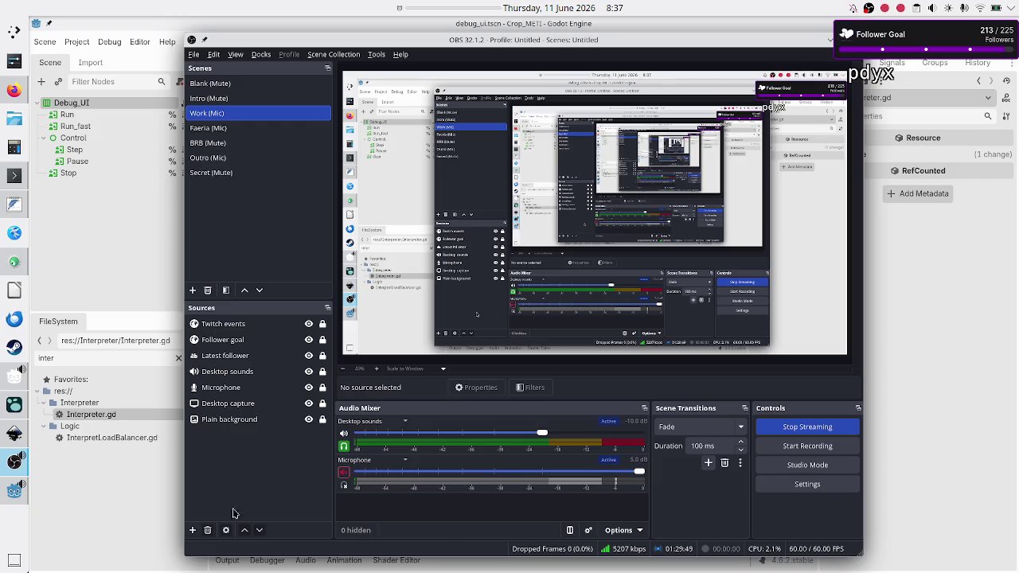
{"action": "left_click", "coordinate": [114, 514]}
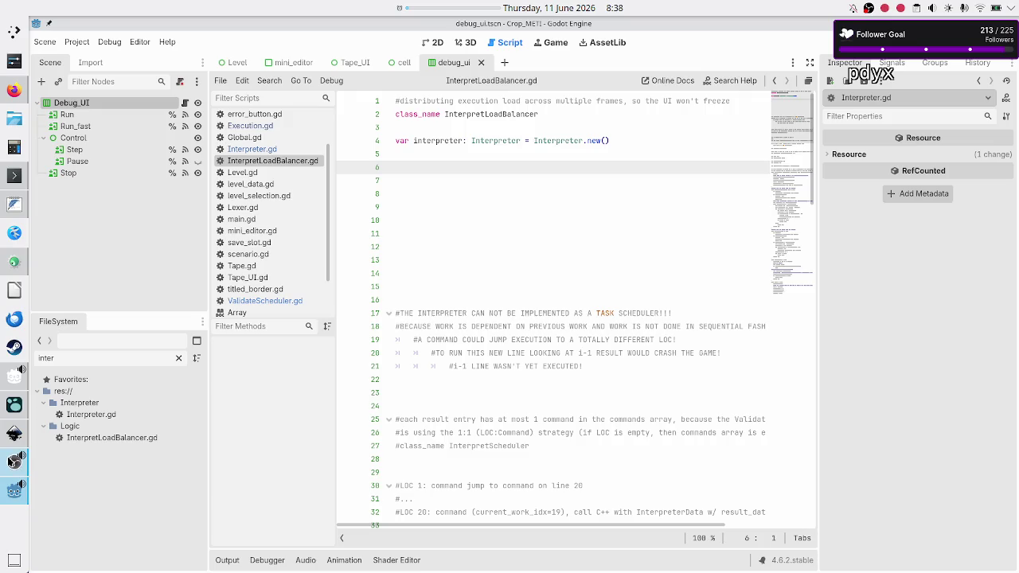
- Restore the OBS Studio window from the left dock
{"action": "left_click", "coordinate": [10, 458]}
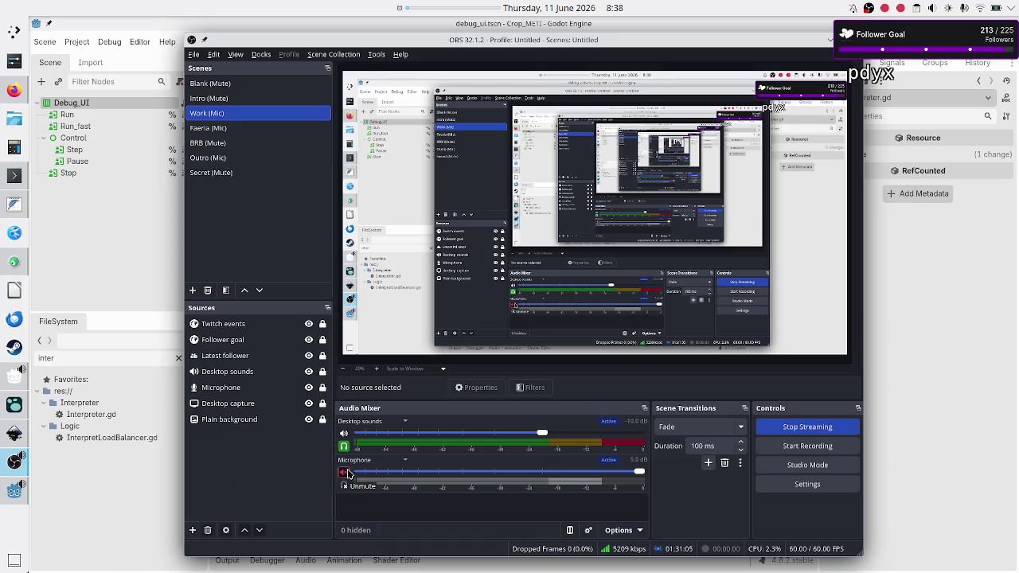
- Unmute the OBS Microphone, minimize OBS, and open Execution.gd in the script editor
{"action": "left_click", "coordinate": [344, 473]}
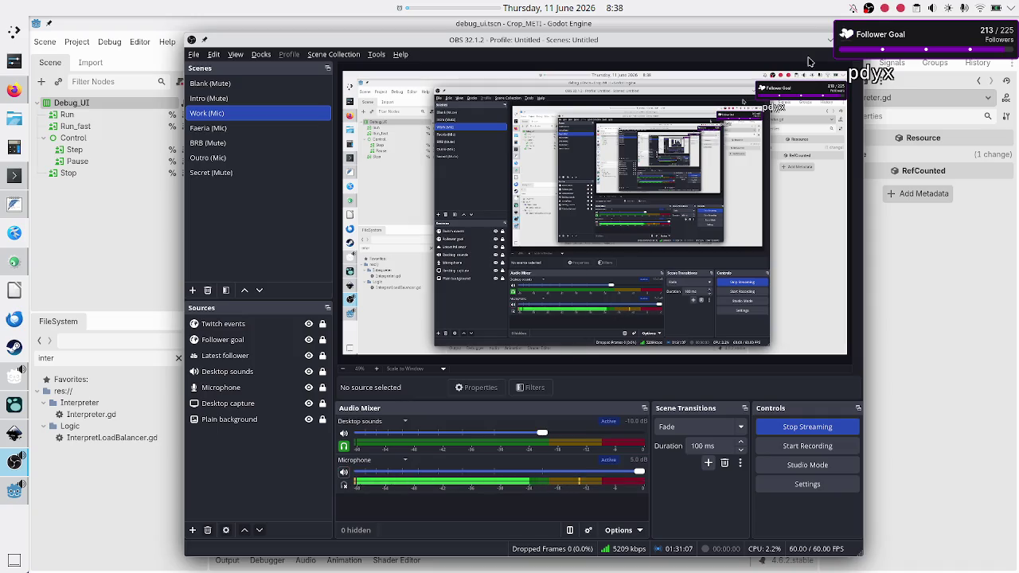
{"action": "left_click", "coordinate": [830, 40]}
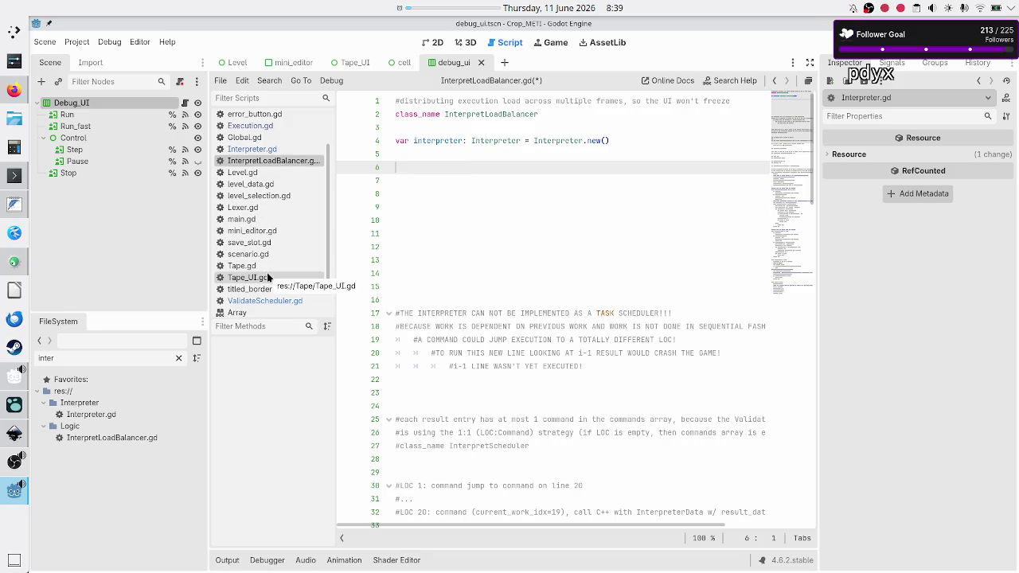
{"action": "left_click", "coordinate": [271, 129]}
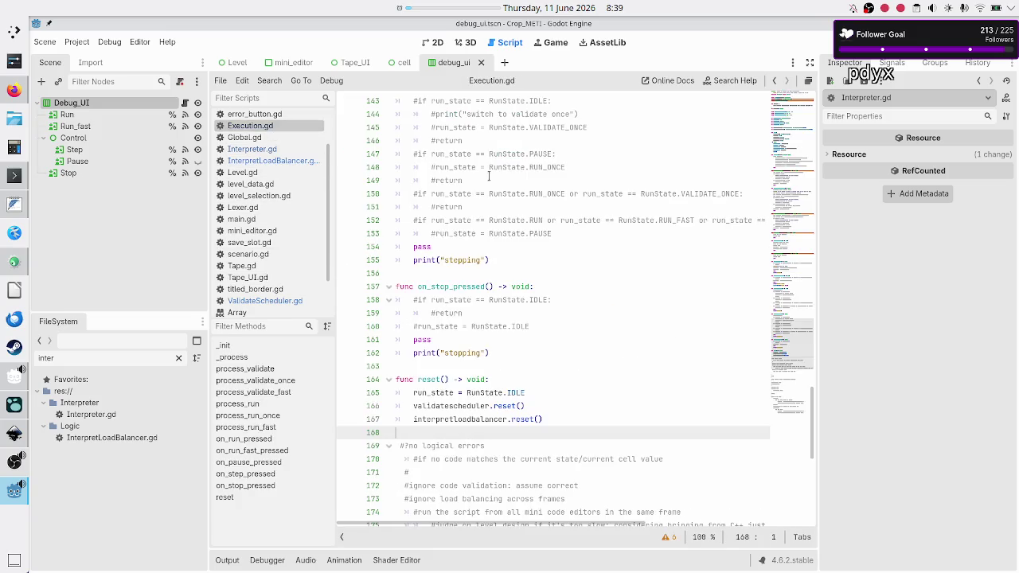
- Scroll to the top of Execution.gd and select the member variable lines 18–22
{"action": "scroll", "coordinate": [489, 176], "scroll_direction": "up", "scroll_amount": 20}
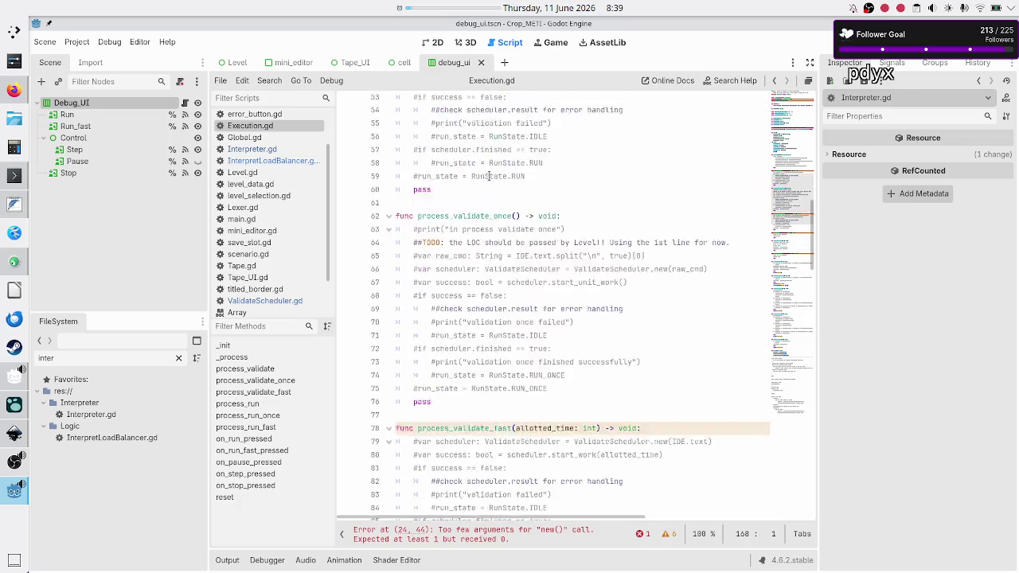
{"action": "scroll", "coordinate": [489, 176], "scroll_direction": "up", "scroll_amount": 15}
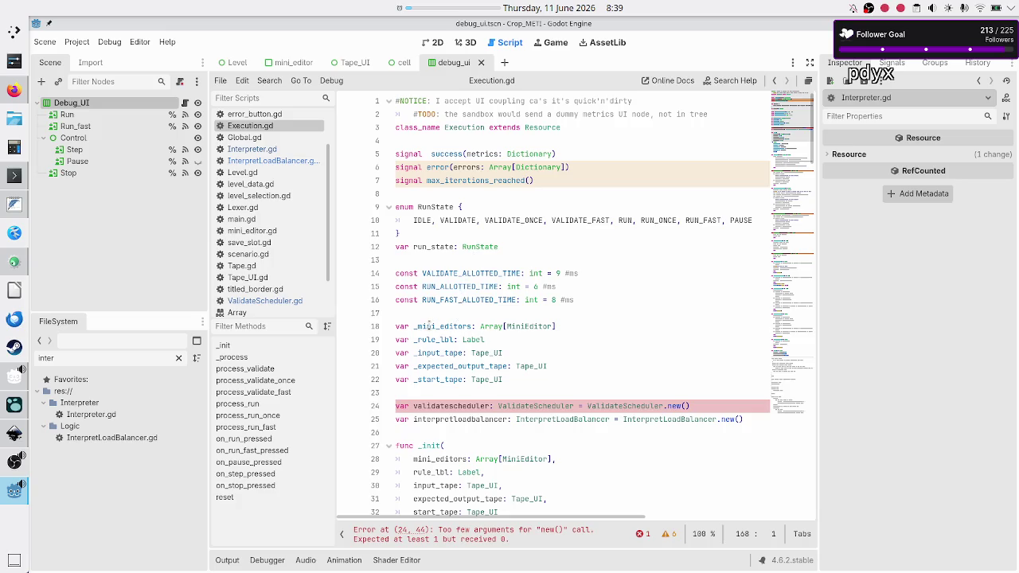
{"action": "left_click", "coordinate": [432, 319]}
{"action": "key", "text": "Down"}
{"action": "key", "text": "shift+Down"}
{"action": "key", "text": "shift+Down"}
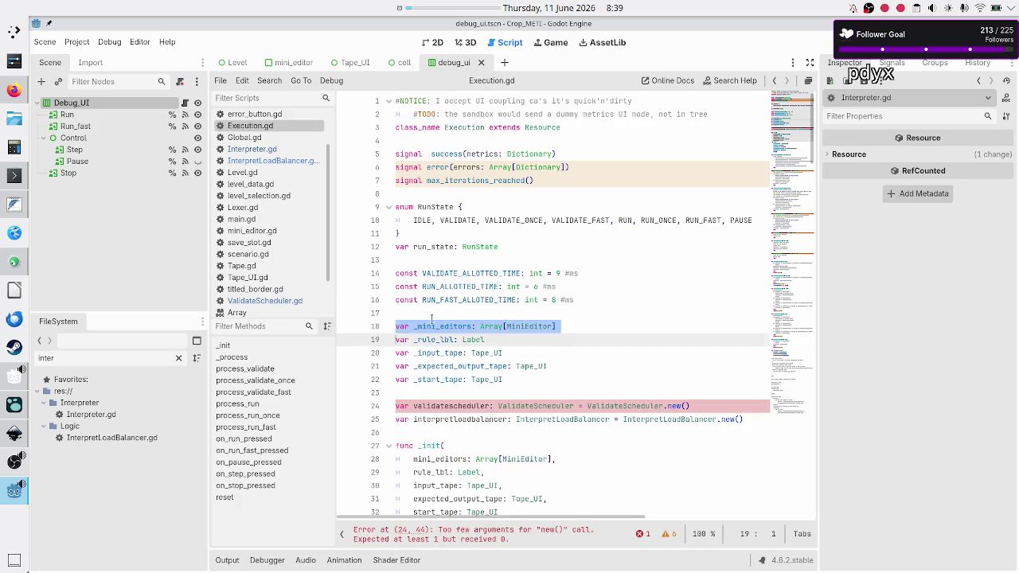
{"action": "key", "text": "shift+Down"}
{"action": "key", "text": "shift+Down"}
{"action": "key", "text": "shift+Down"}
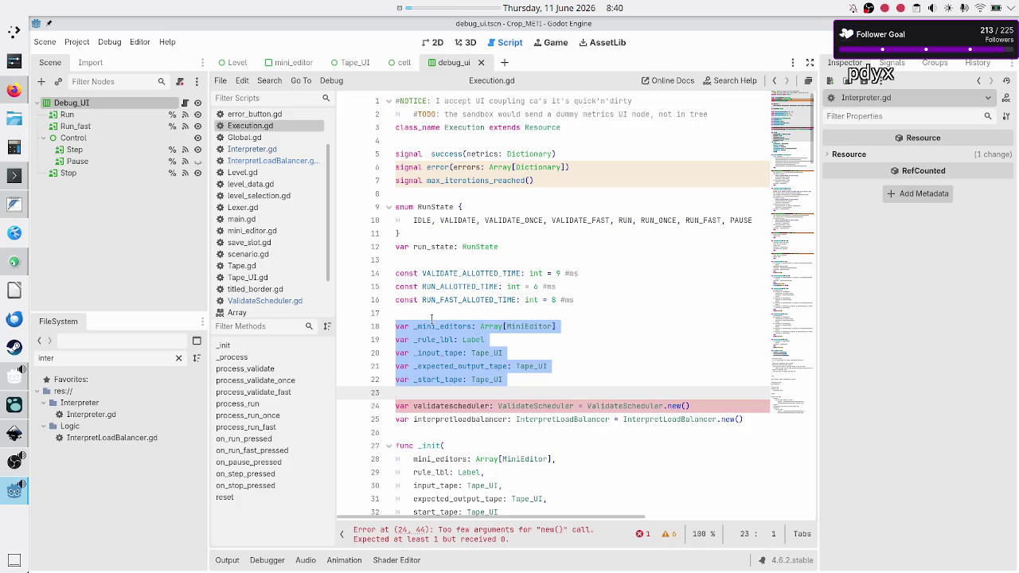
{"action": "key", "text": "shift+Left"}
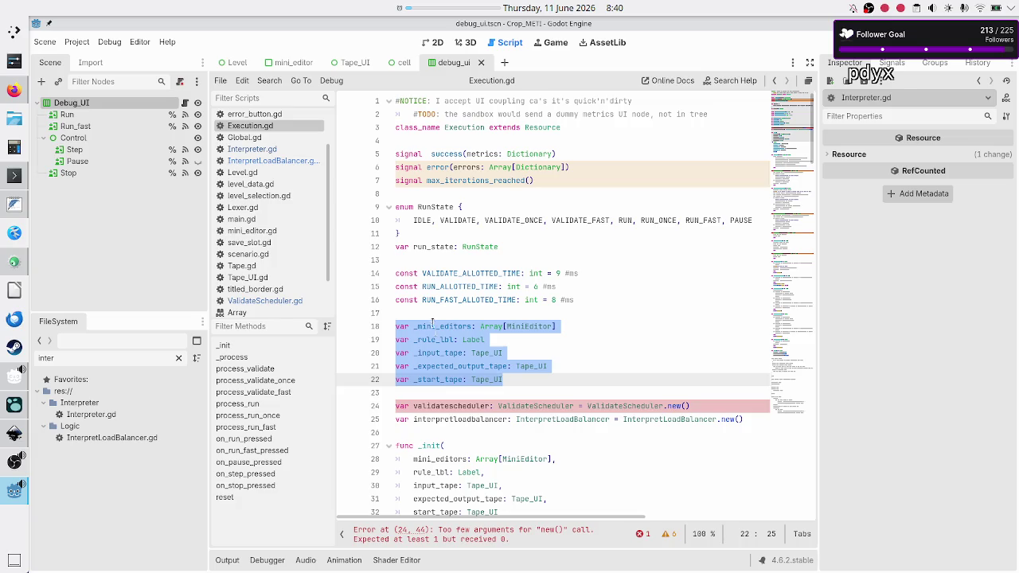
- Select lines 18–39 of Execution.gd, through the end of the _init function
{"action": "scroll", "coordinate": [434, 322], "scroll_direction": "down", "scroll_amount": 4}
{"action": "left_click", "coordinate": [451, 285]}
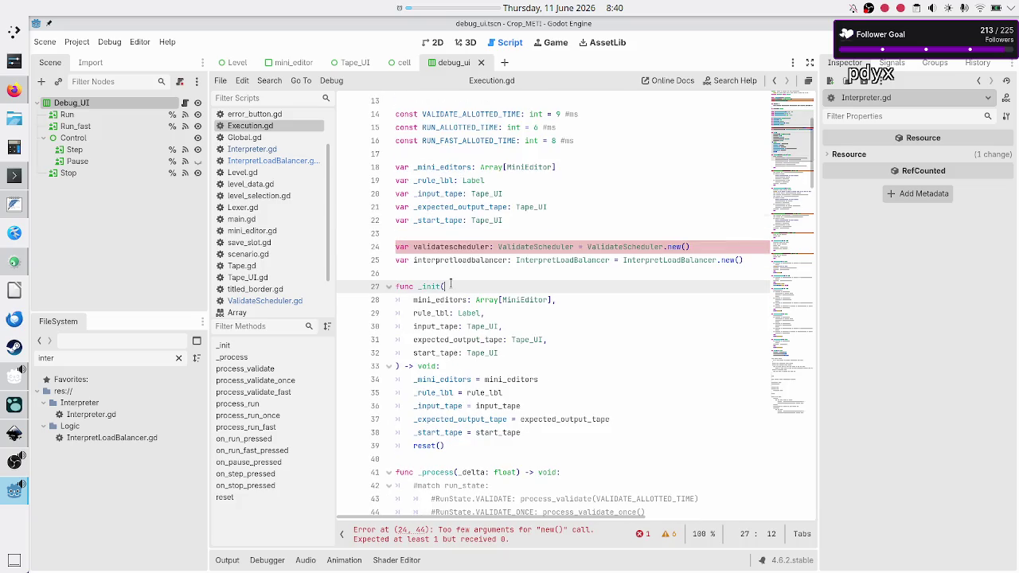
{"action": "key", "text": "Up"}
{"action": "key", "text": "Up"}
{"action": "key", "text": "Up"}
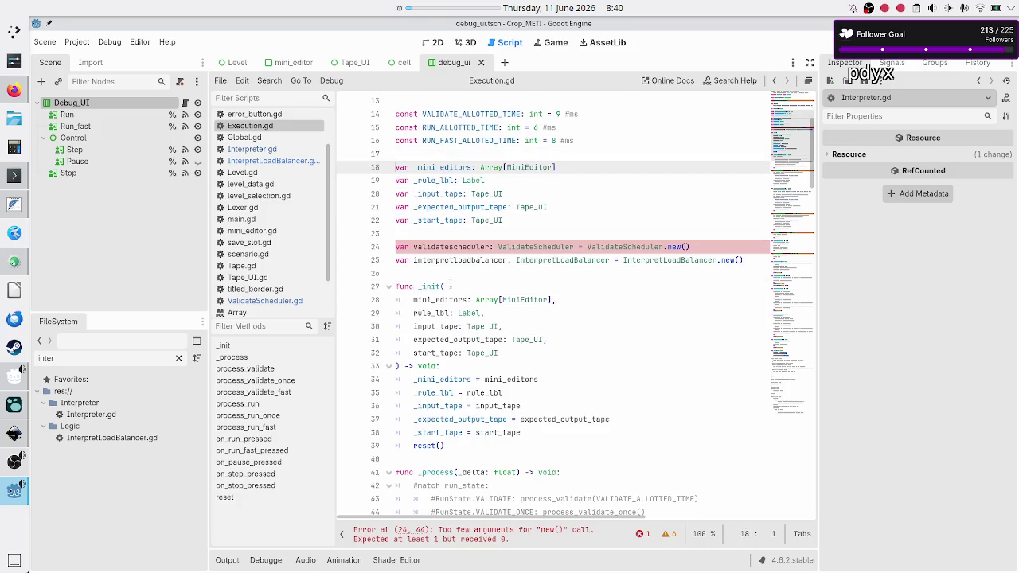
{"action": "key", "text": "Home"}
{"action": "key", "text": "shift+Down"}
{"action": "key", "text": "shift+Down"}
{"action": "key", "text": "shift+Down"}
{"action": "key", "text": "shift+Down"}
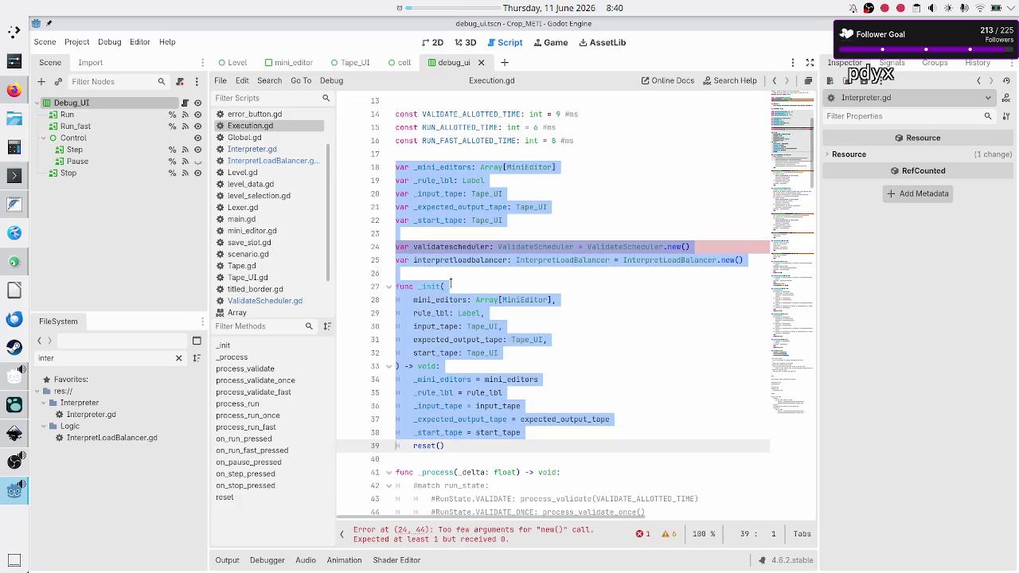
{"action": "key", "text": "shift+End"}
{"action": "key", "text": "ctrl+c"}
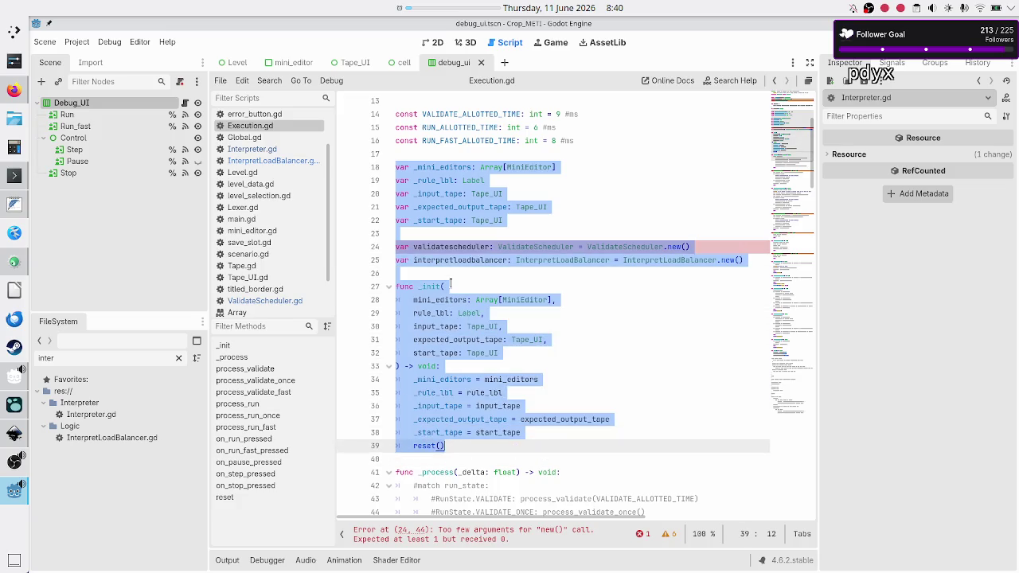
{"action": "key", "text": "Down"}
- Scroll down through Execution.gd, then switch back to InterpretLoadBalancer.gd
{"action": "scroll", "coordinate": [490, 357], "scroll_direction": "down", "scroll_amount": 15}
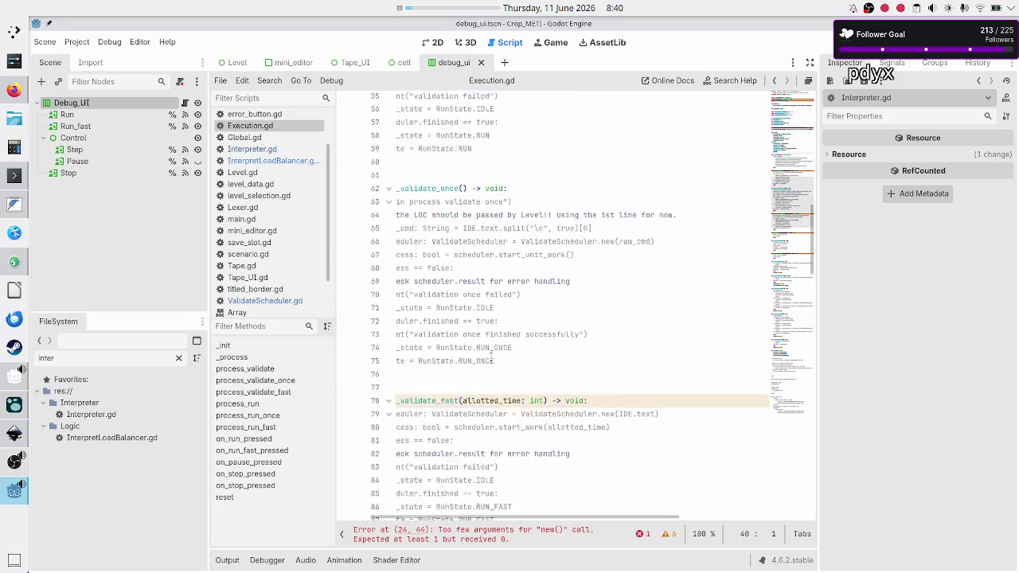
{"action": "scroll", "coordinate": [491, 358], "scroll_direction": "down", "scroll_amount": 13}
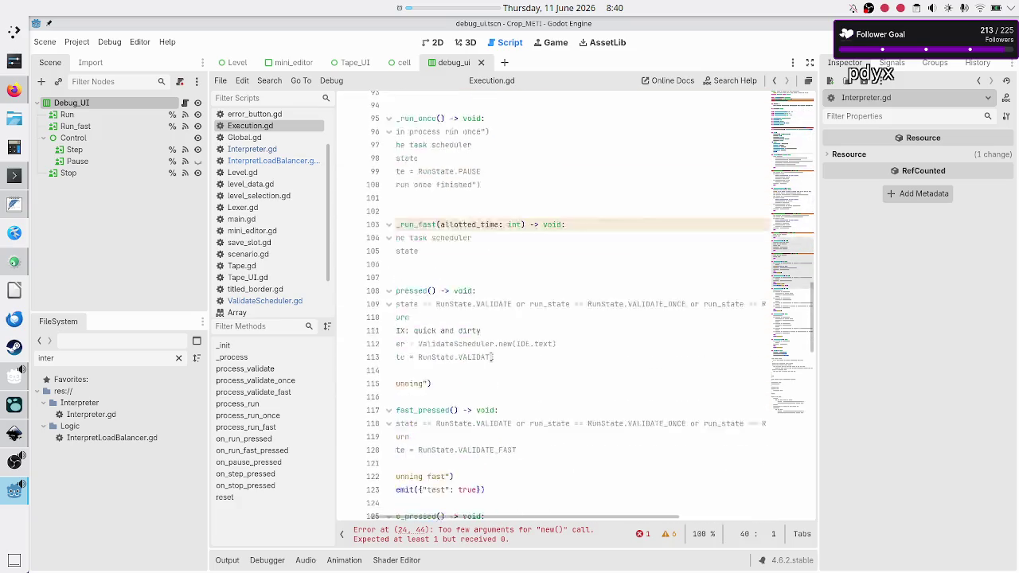
{"action": "scroll", "coordinate": [491, 357], "scroll_direction": "left", "scroll_amount": 2}
{"action": "scroll", "coordinate": [491, 357], "scroll_direction": "down", "scroll_amount": 9}
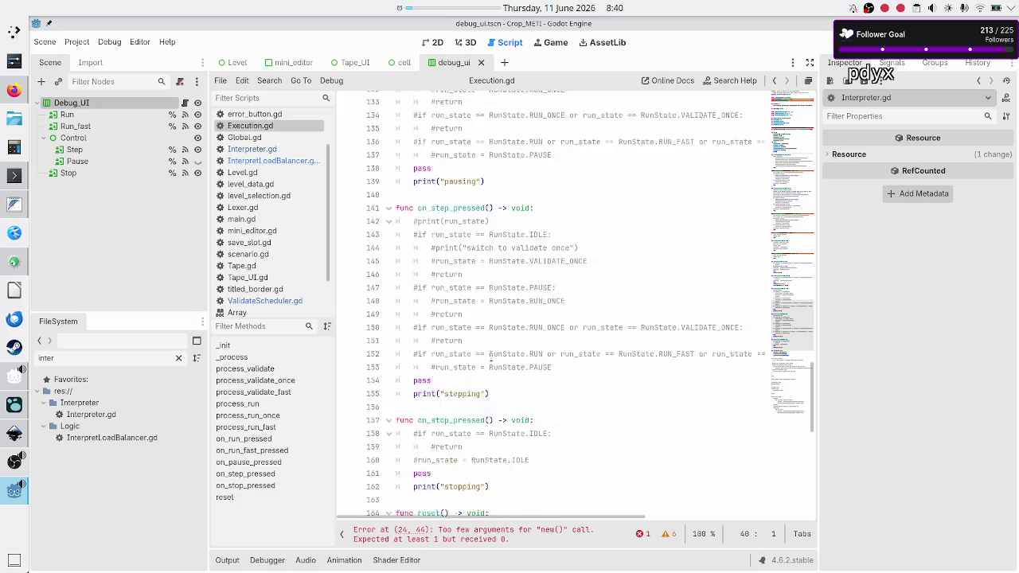
{"action": "scroll", "coordinate": [491, 358], "scroll_direction": "down", "scroll_amount": 2}
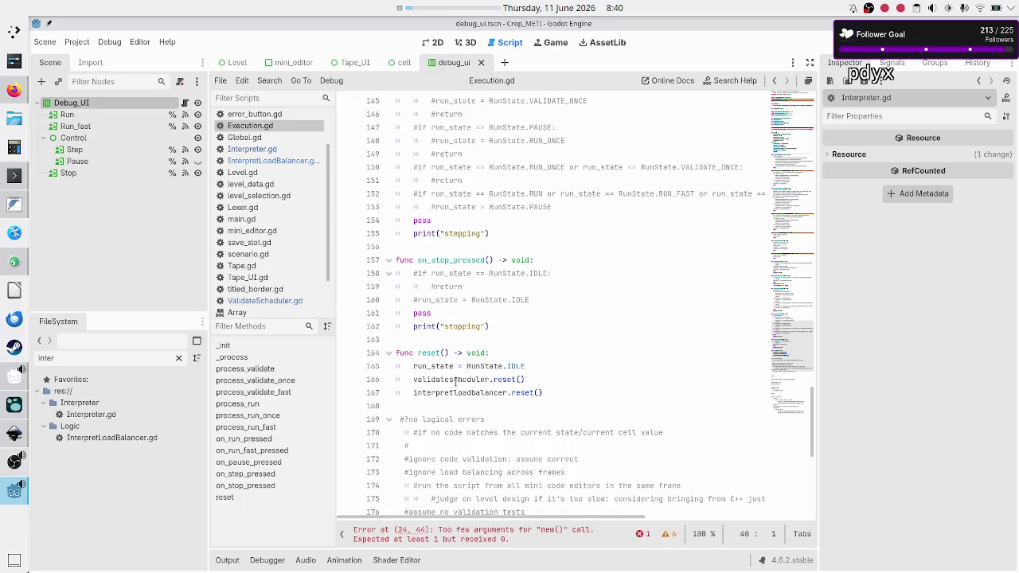
{"action": "left_click", "coordinate": [288, 160]}
- Add a '#TODO: switch to C++ interpreter' comment above the interpreter variable
{"action": "left_click", "coordinate": [447, 157]}
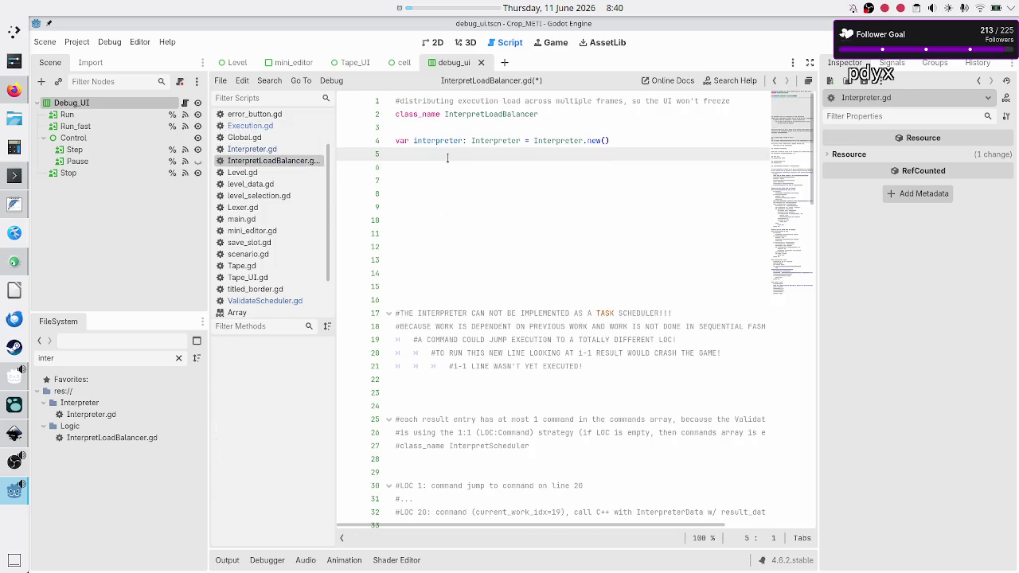
{"action": "key", "text": "Down"}
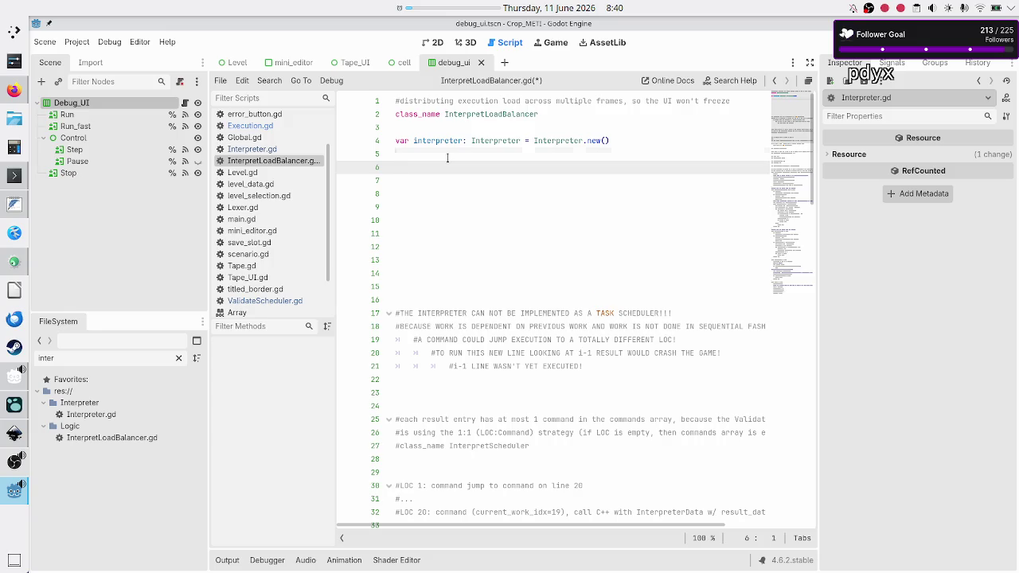
{"action": "key", "text": "Up"}
{"action": "key", "text": "Up"}
{"action": "key", "text": "Up"}
{"action": "key", "text": "Return"}
{"action": "type", "text": "#TO"}
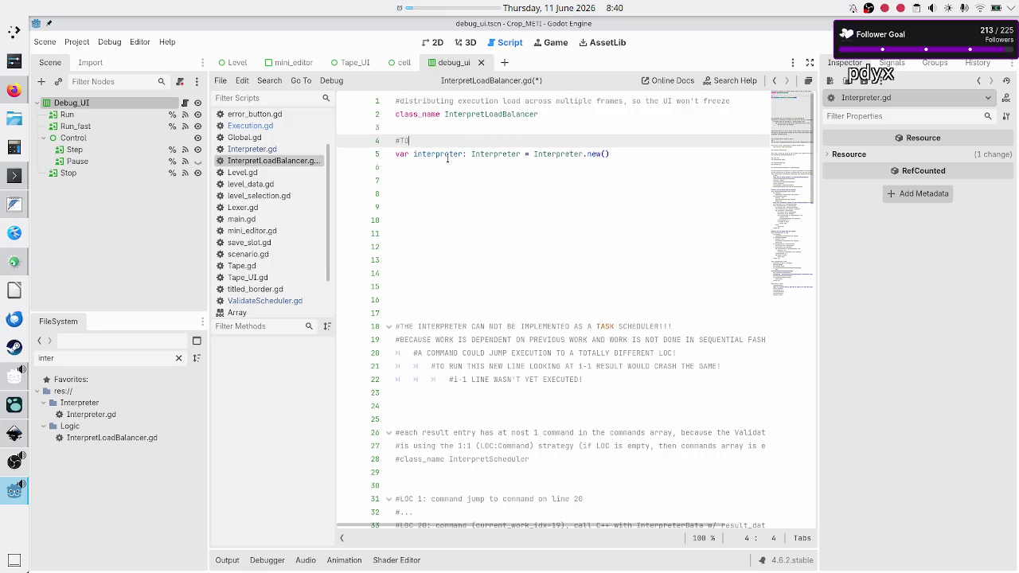
{"action": "type", "text": "DO: switch to C_"}
{"action": "key", "text": "BackSpace"}
{"action": "key", "text": "BackSpace"}
{"action": "type", "text": "++ interprete"}
{"action": "type", "text": "r"}
- Paste the copied variables and _init function below the interpreter variable
{"action": "key", "text": "Down"}
{"action": "key", "text": "Down"}
{"action": "key", "text": "Down"}
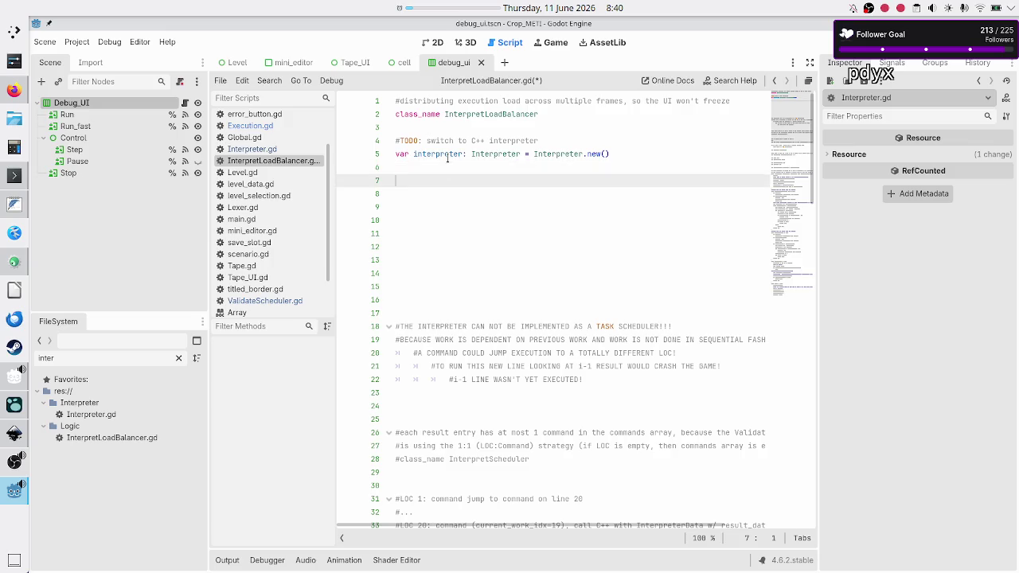
{"action": "key", "text": "ctrl+v"}
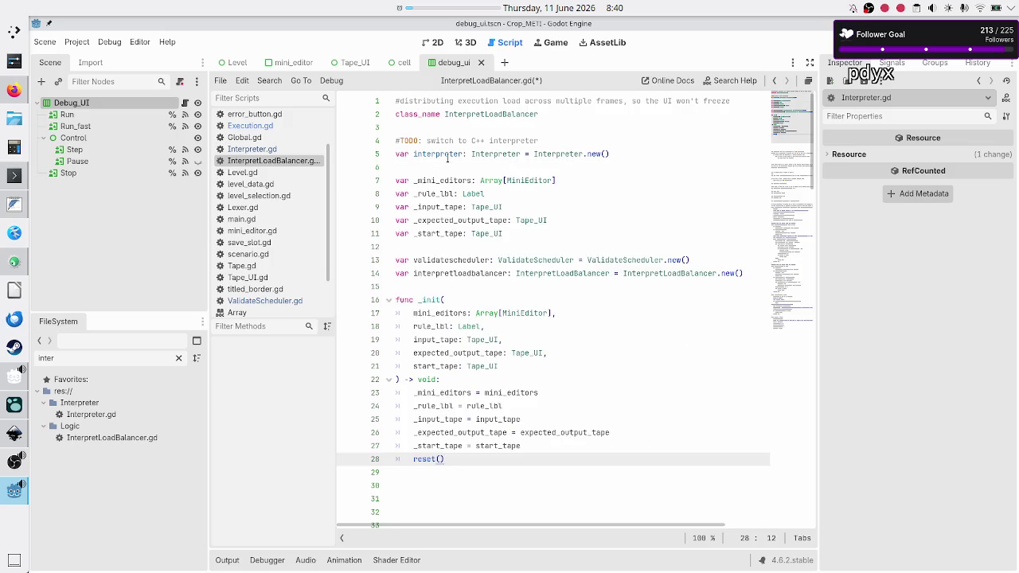
{"action": "key", "text": "Up"}
{"action": "key", "text": "Up"}
{"action": "key", "text": "Up"}
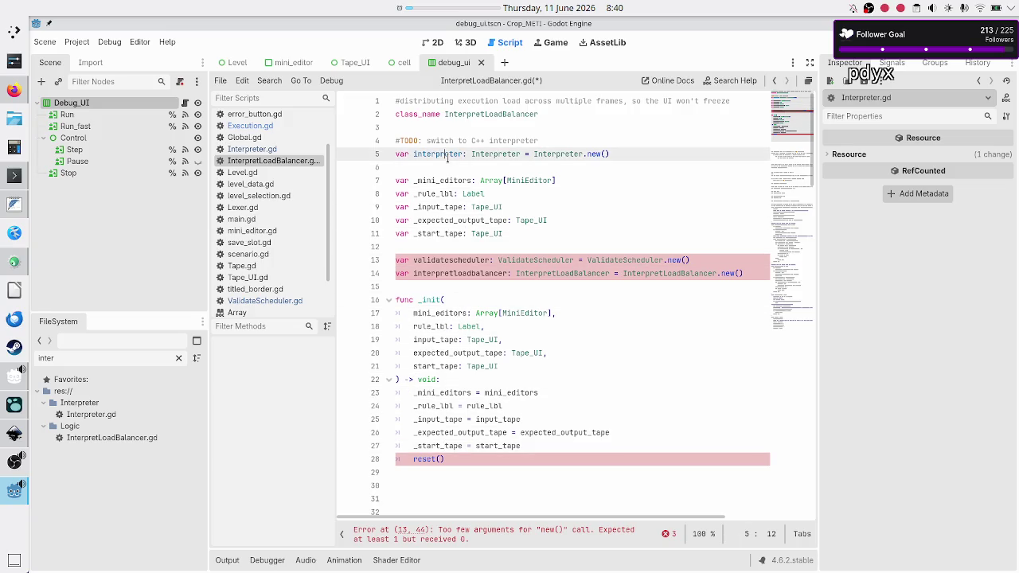
{"action": "key", "text": "Down"}
{"action": "key", "text": "Down"}
{"action": "key", "text": "Up"}
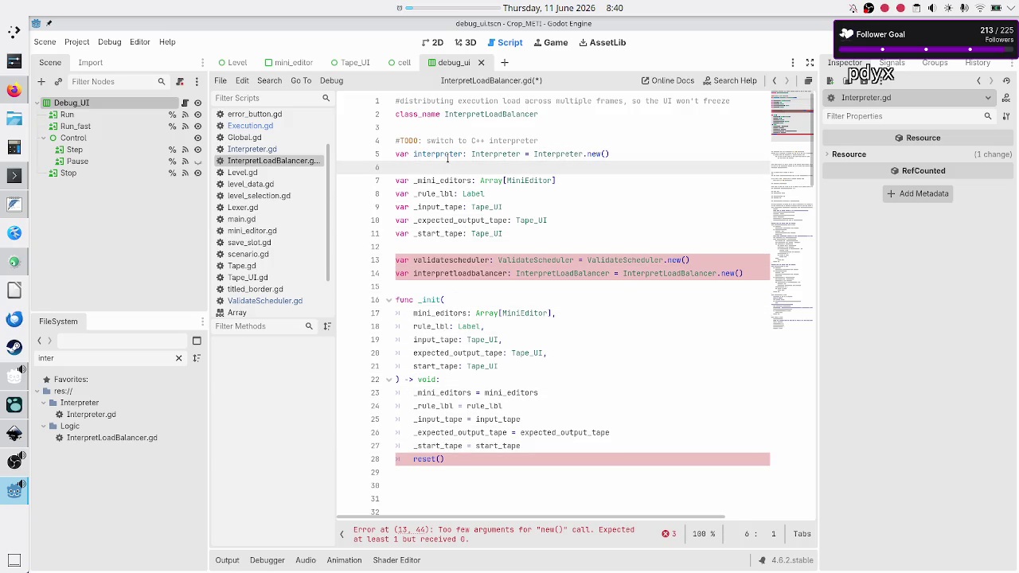
{"action": "key", "text": "Up"}
{"action": "key", "text": "Up"}
{"action": "key", "text": "Down"}
{"action": "key", "text": "Down"}
{"action": "key", "text": "Down"}
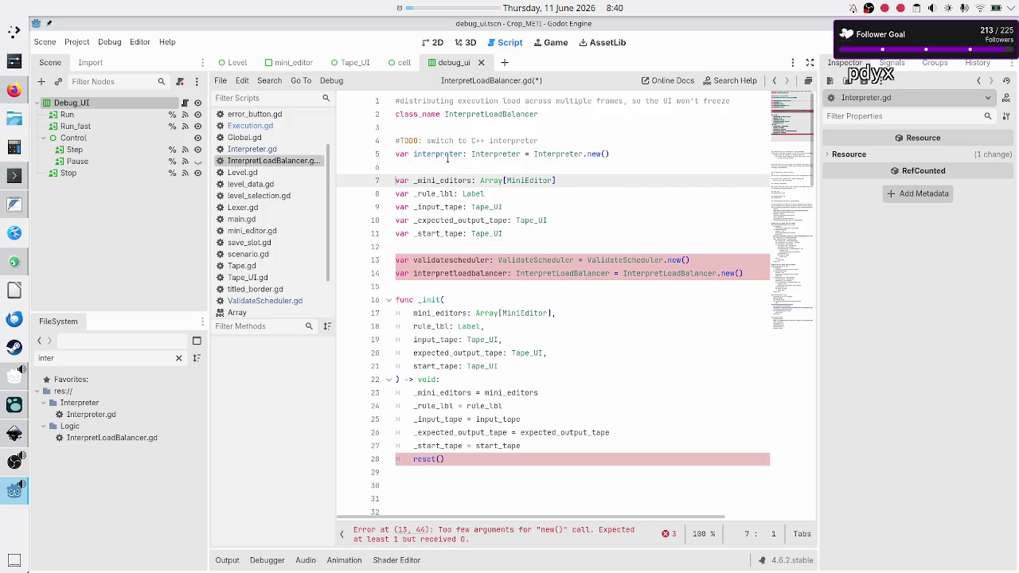
- Delete the two leftover variable lines, including the validatescheduler declaration
{"action": "key", "text": "Down"}
{"action": "key", "text": "Down"}
{"action": "key", "text": "Down"}
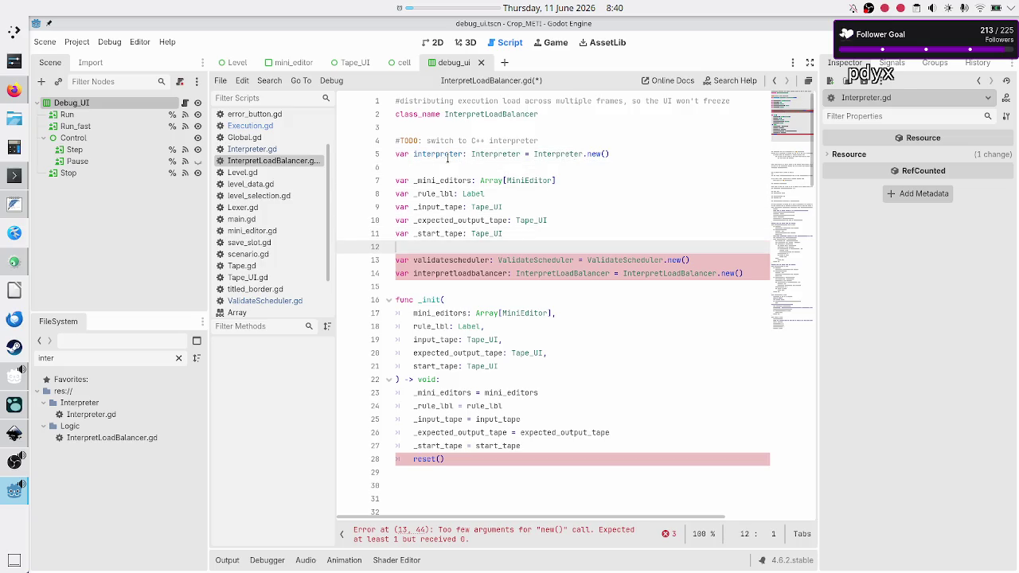
{"action": "key", "text": "shift+Down"}
{"action": "key", "text": "shift+Down"}
{"action": "key", "text": "Delete"}
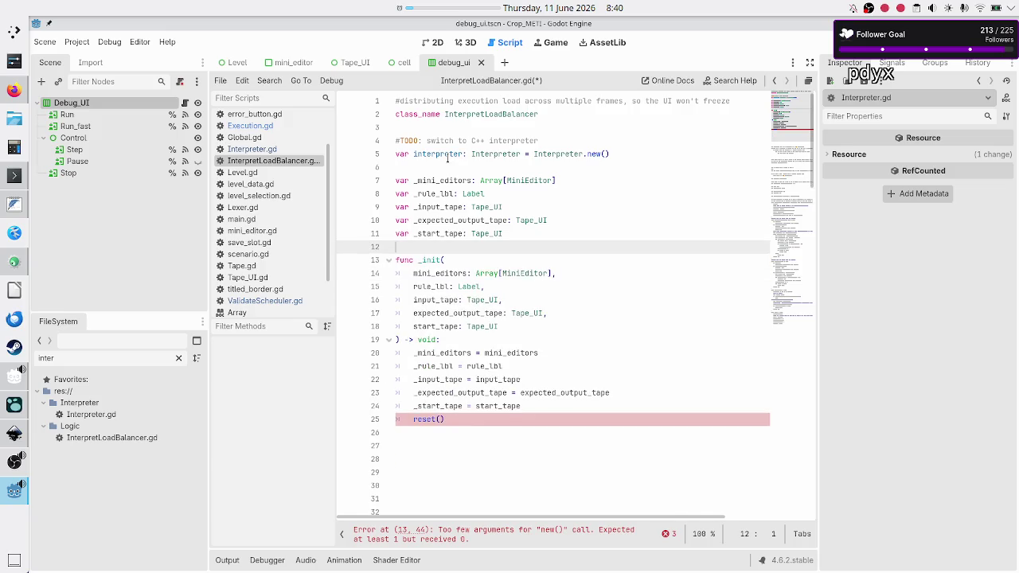
{"action": "key", "text": "Down"}
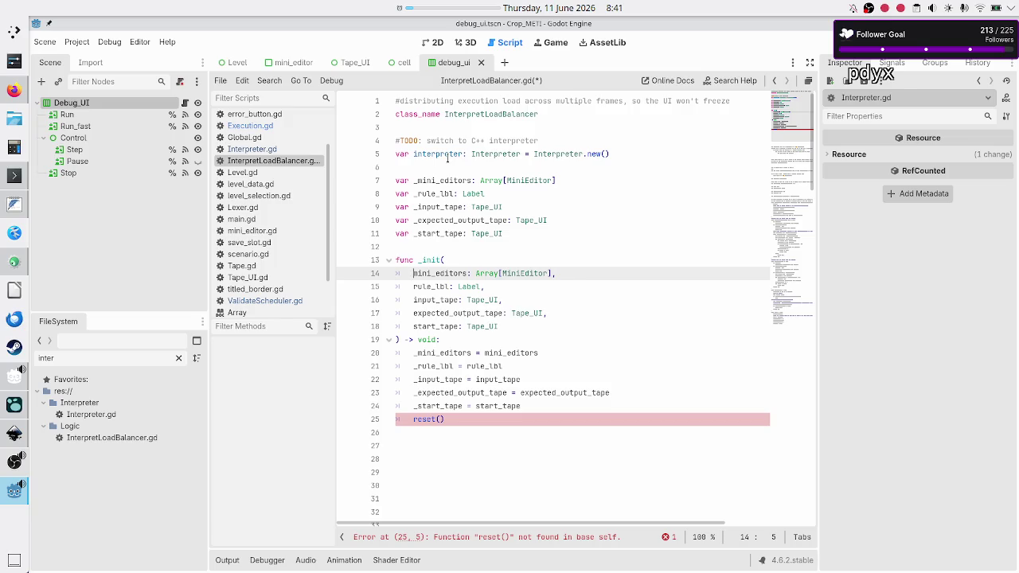
- Add 'func reset() -> void:' calling interpreter.reset() below _init, then save InterpretLoadBalancer.gd
{"action": "key", "text": "Down"}
{"action": "key", "text": "Down"}
{"action": "key", "text": "Down"}
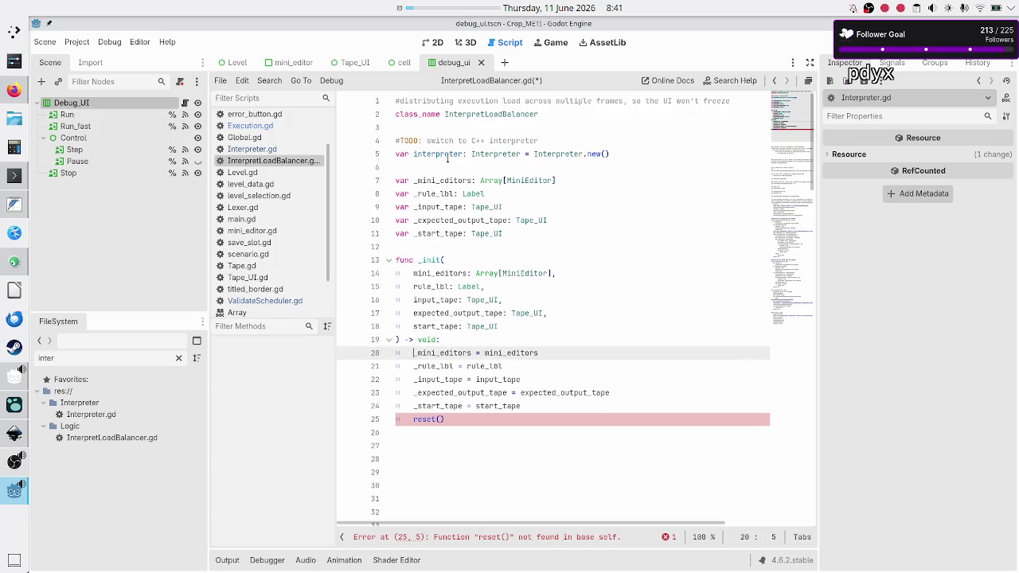
{"action": "key", "text": "Down"}
{"action": "key", "text": "Down"}
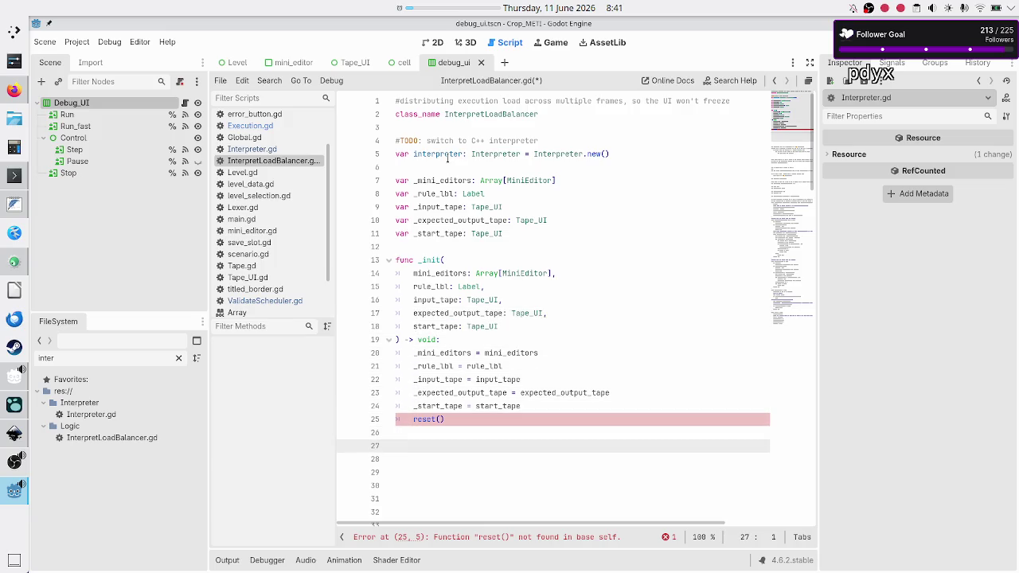
{"action": "type", "text": "func "}
{"action": "type", "text": "reset("}
{"action": "type", "text": "-> void:"}
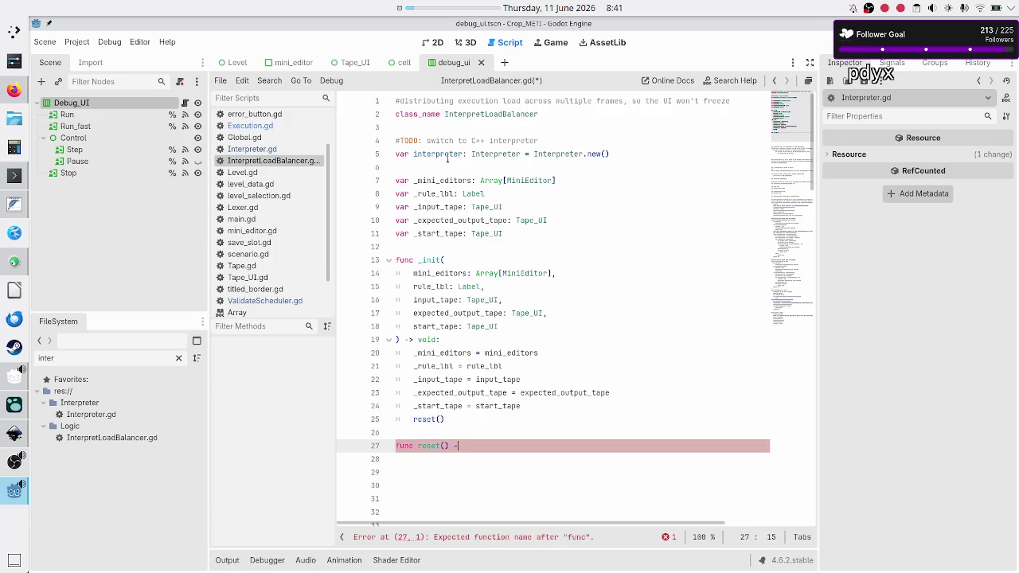
{"action": "key", "text": "Return"}
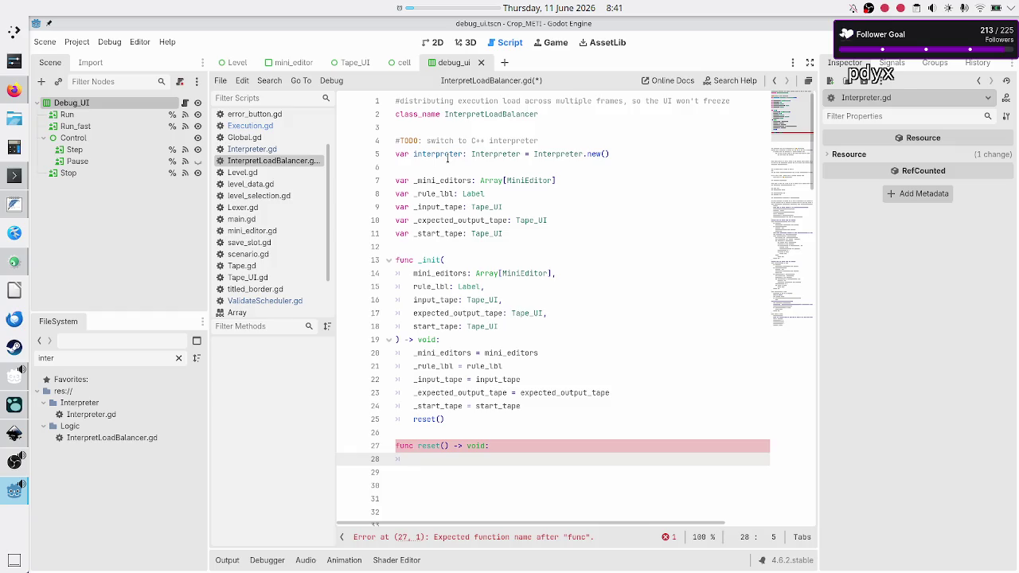
{"action": "type", "text": "inter"}
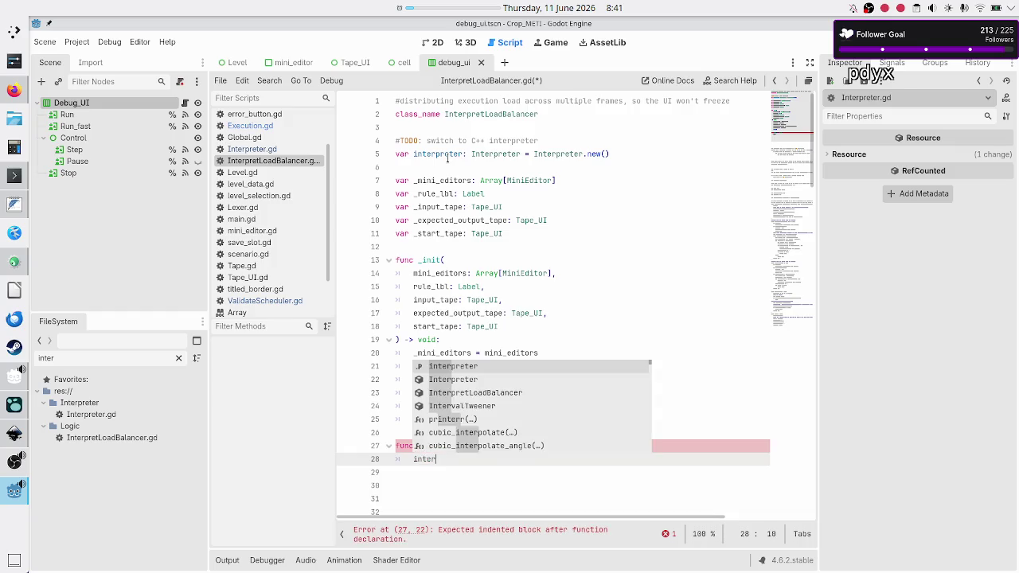
{"action": "key", "text": "Return"}
{"action": "type", "text": ".rese"}
{"action": "key", "text": "Return"}
{"action": "key", "text": "Down"}
{"action": "key", "text": "ctrl+s"}
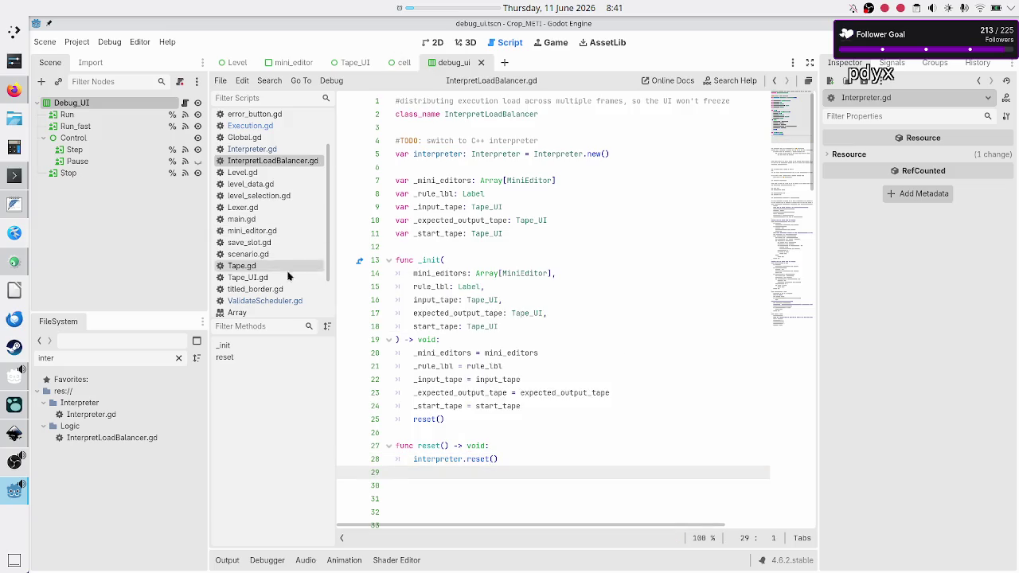
{"action": "left_click", "coordinate": [278, 149]}
{"action": "scroll", "coordinate": [458, 285], "scroll_direction": "down", "scroll_amount": 3}
{"action": "scroll", "coordinate": [458, 282], "scroll_direction": "up", "scroll_amount": 3}
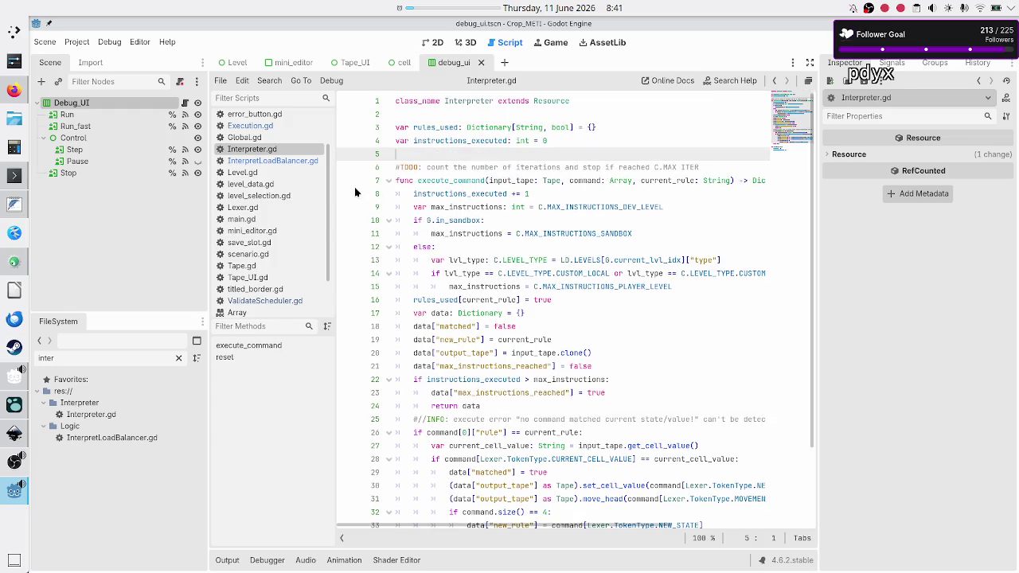
{"action": "left_click", "coordinate": [272, 161]}
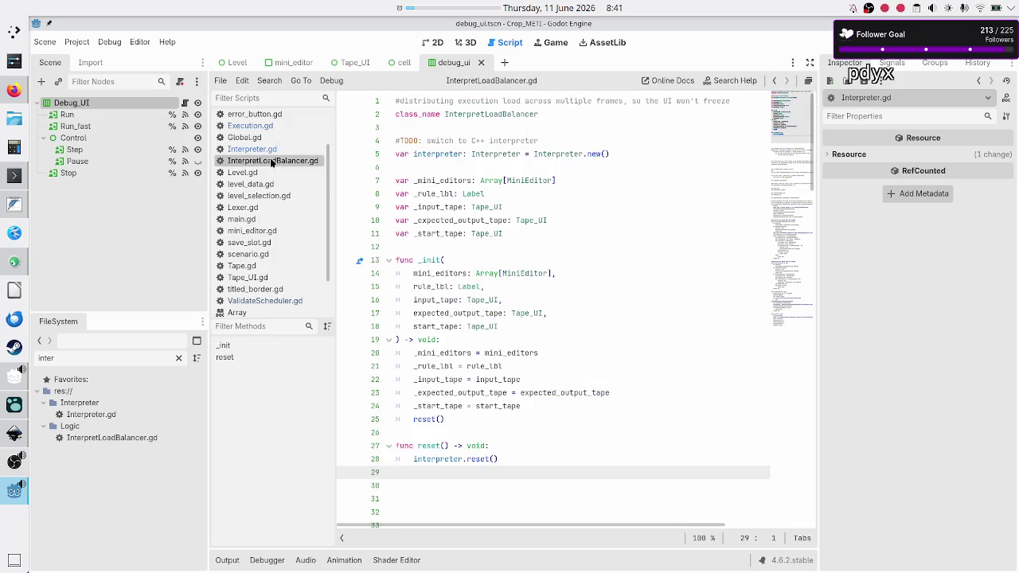
{"action": "left_click", "coordinate": [461, 432]}
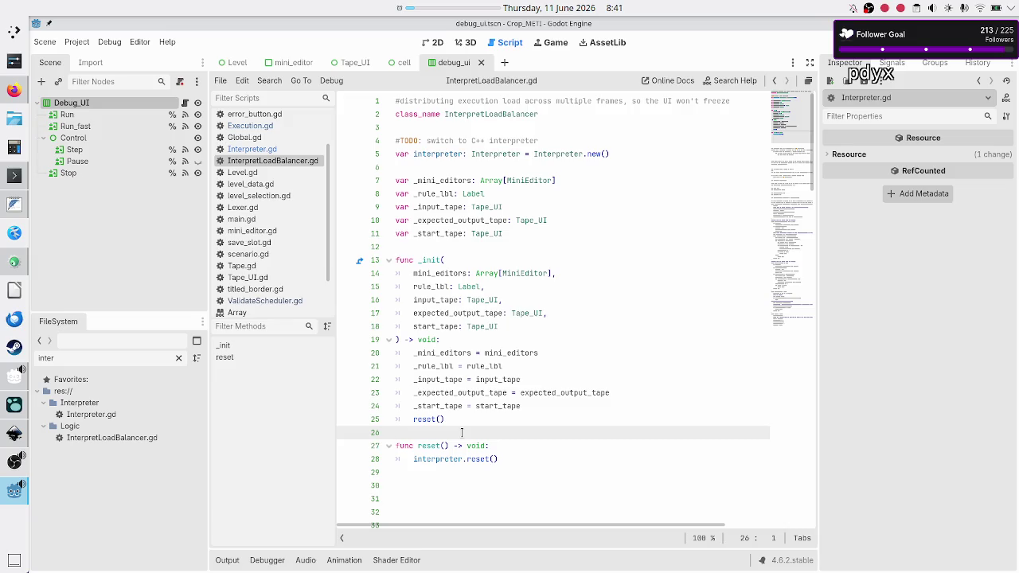
{"action": "key", "text": "Up"}
{"action": "key", "text": "Up"}
{"action": "key", "text": "Up"}
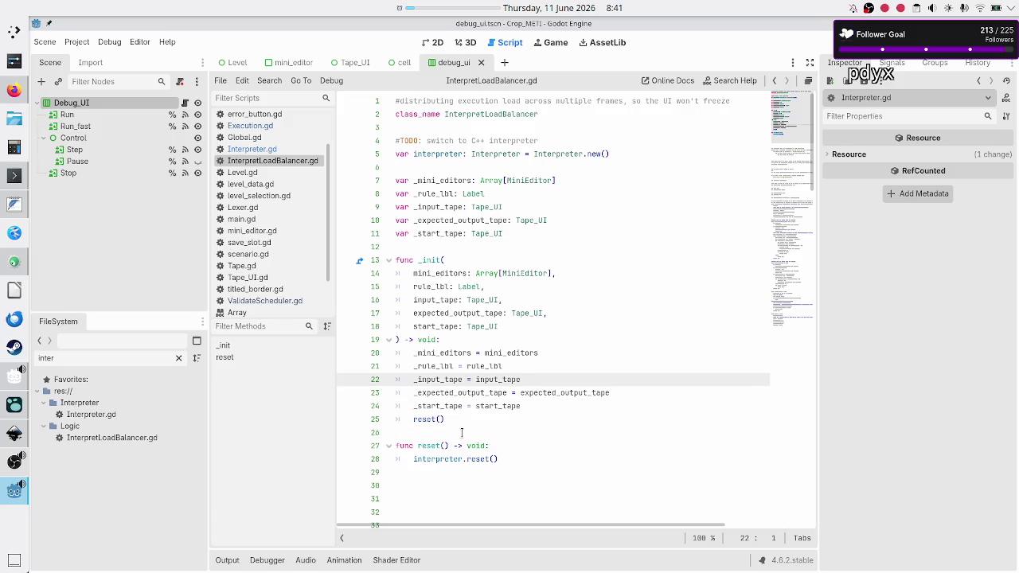
{"action": "key", "text": "Up"}
{"action": "key", "text": "Up"}
{"action": "key", "text": "Up"}
{"action": "key", "text": "shift+Down"}
{"action": "key", "text": "shift+Up"}
{"action": "key", "text": "shift+End"}
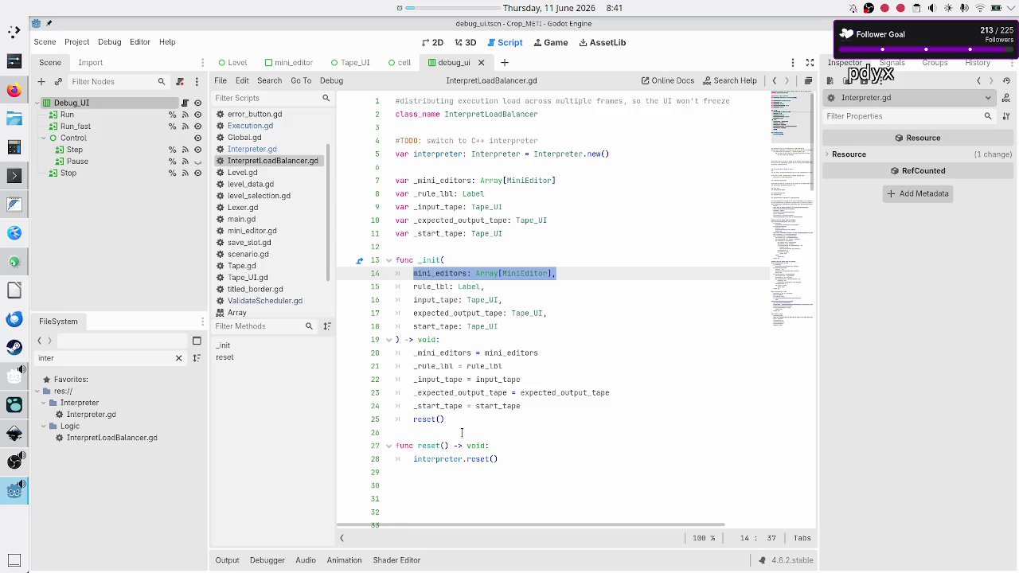
{"action": "key", "text": "Down"}
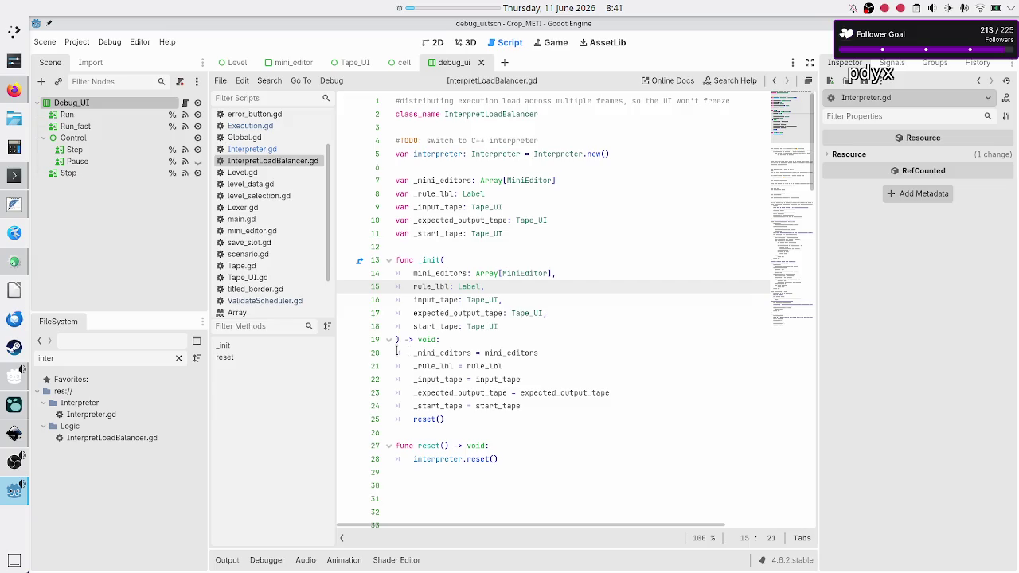
- Filter the script list by 'vali' and open ValidateScheduler.gd at the top
{"action": "left_click", "coordinate": [268, 98]}
{"action": "type", "text": "vali"}
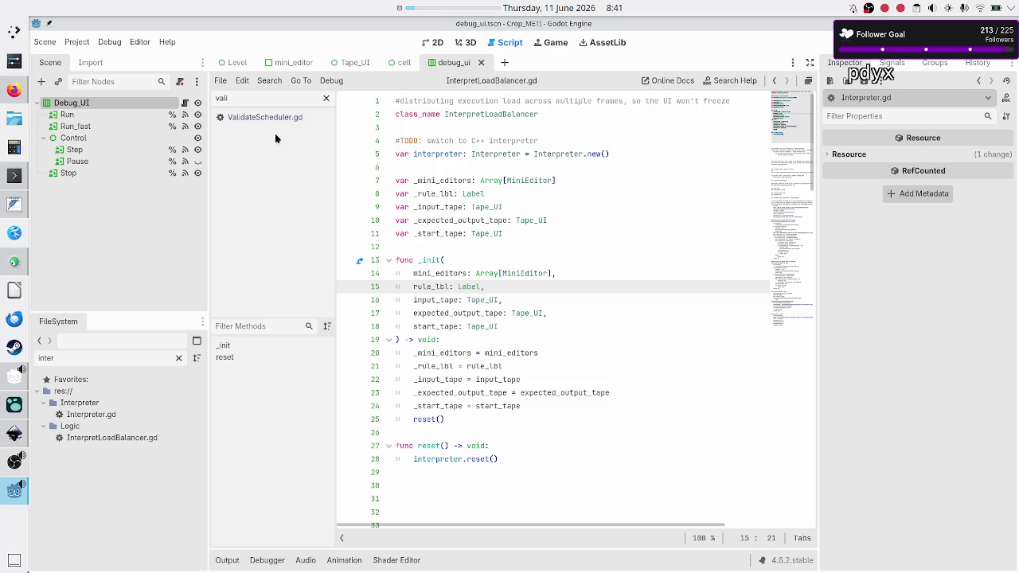
{"action": "left_click", "coordinate": [275, 118]}
{"action": "scroll", "coordinate": [512, 273], "scroll_direction": "up", "scroll_amount": 3}
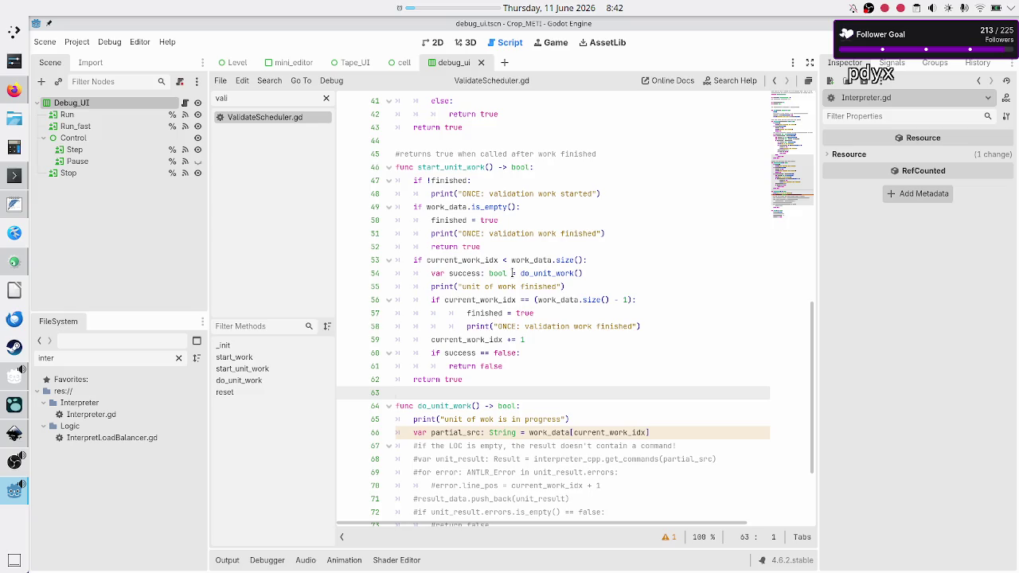
{"action": "scroll", "coordinate": [512, 273], "scroll_direction": "up", "scroll_amount": 13}
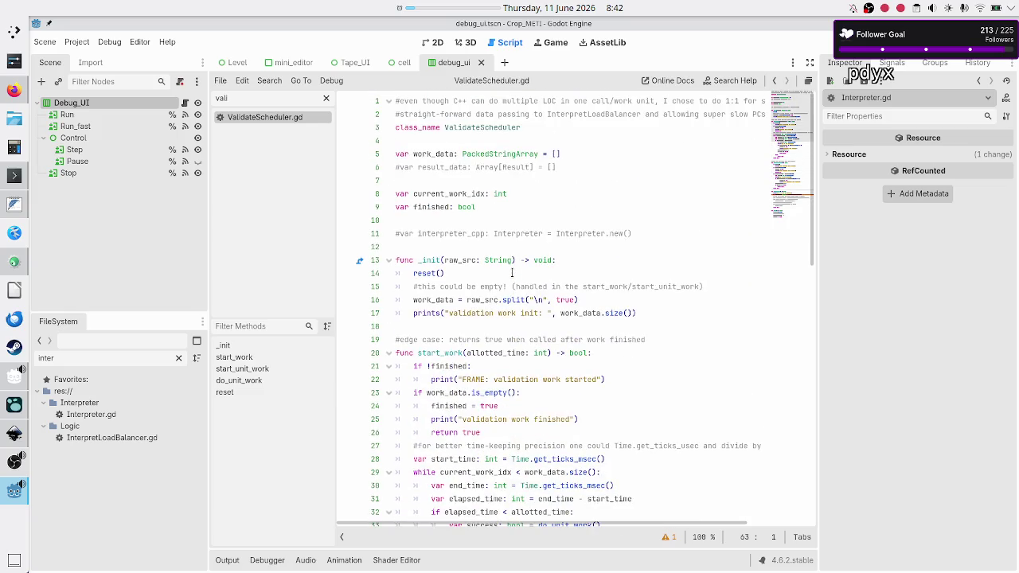
- Copy the current_work_idx and finished declarations on lines 8–9, then clear the filter
{"action": "left_click", "coordinate": [545, 198]}
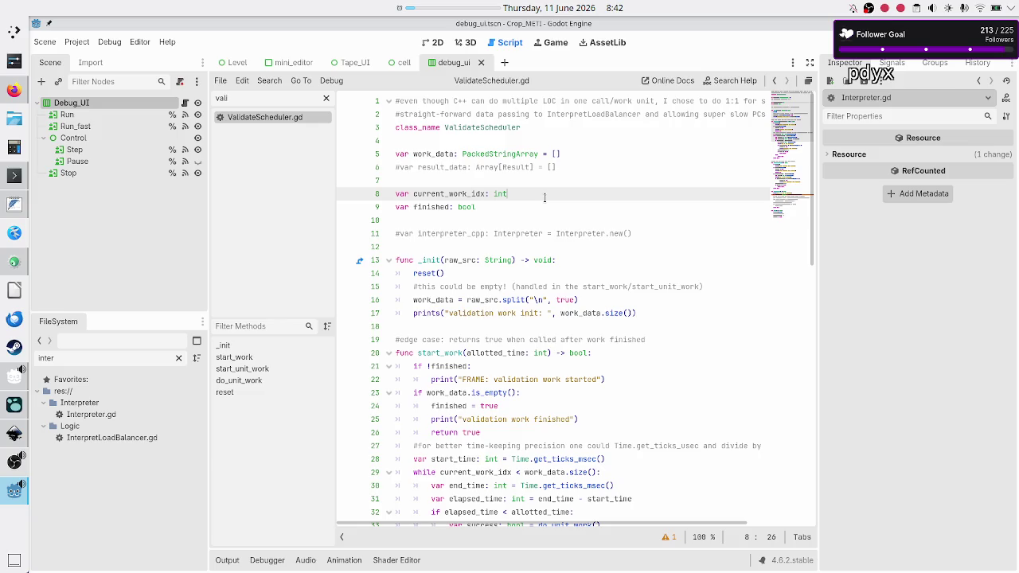
{"action": "key", "text": "Down"}
{"action": "key", "text": "Home"}
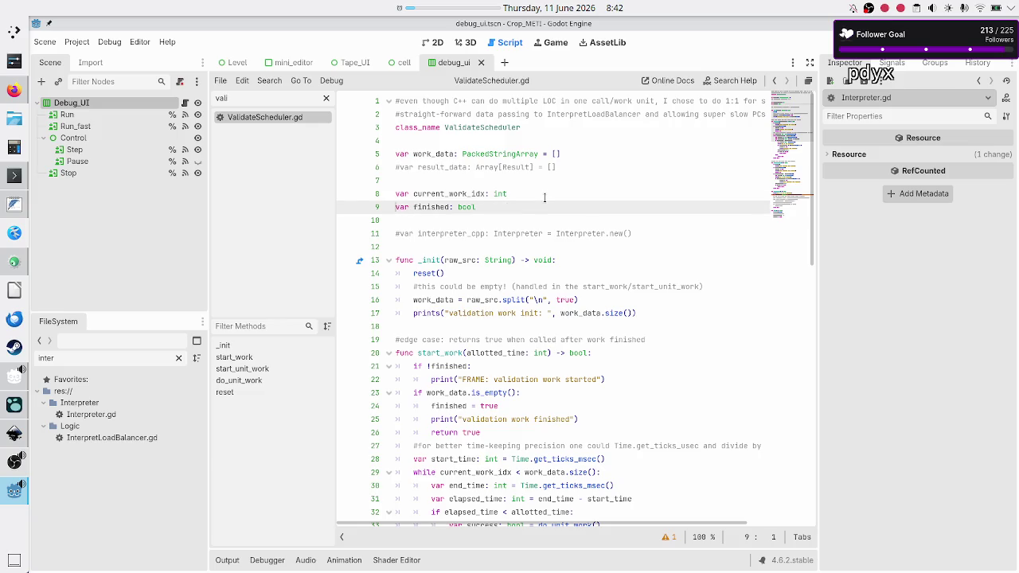
{"action": "key", "text": "shift+Down"}
{"action": "key", "text": "Up"}
{"action": "key", "text": "Up"}
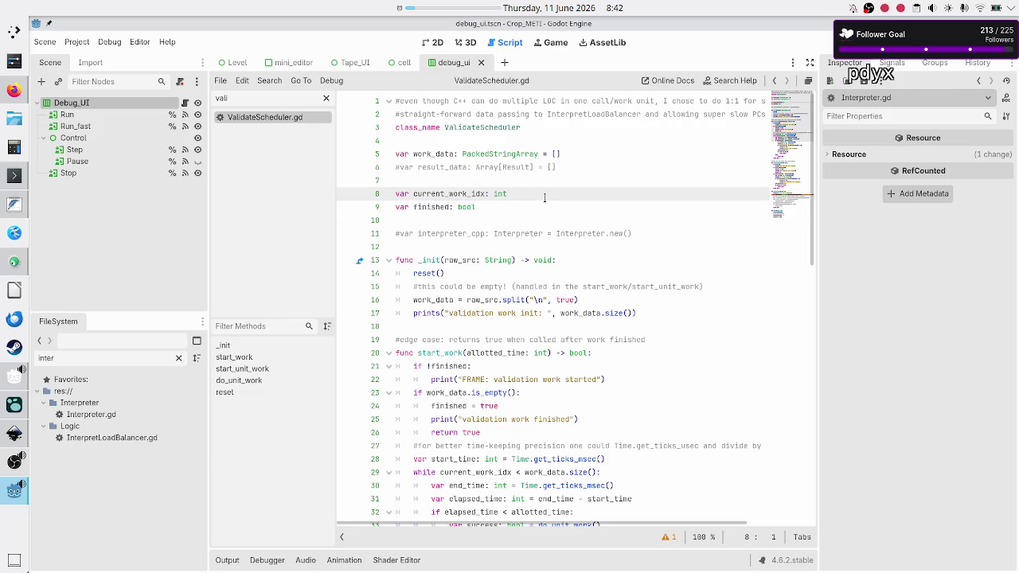
{"action": "key", "text": "shift+Down"}
{"action": "key", "text": "shift+Down"}
{"action": "key", "text": "shift+Left"}
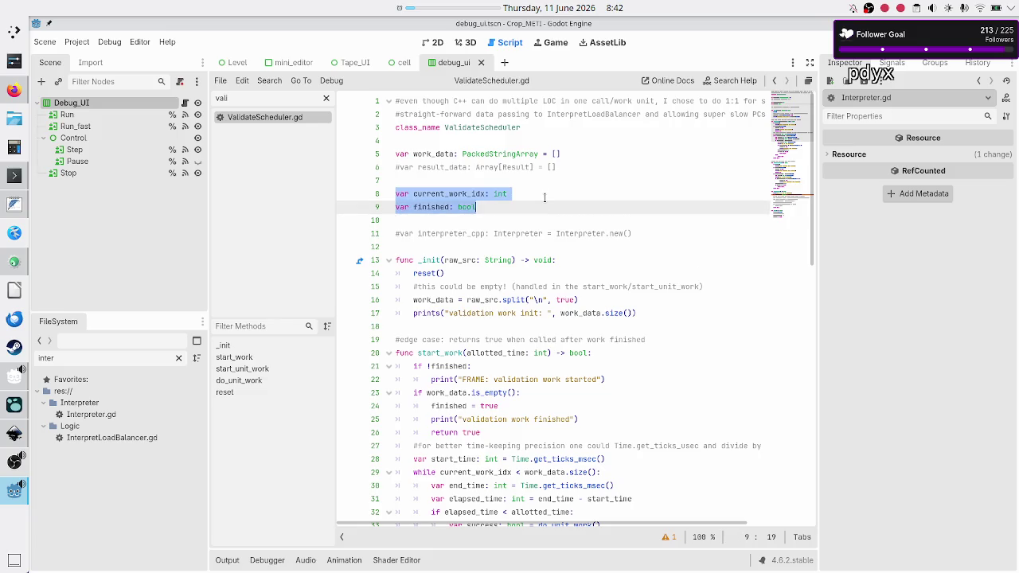
{"action": "double_click", "coordinate": [287, 97]}
{"action": "key", "text": "BackSpace"}
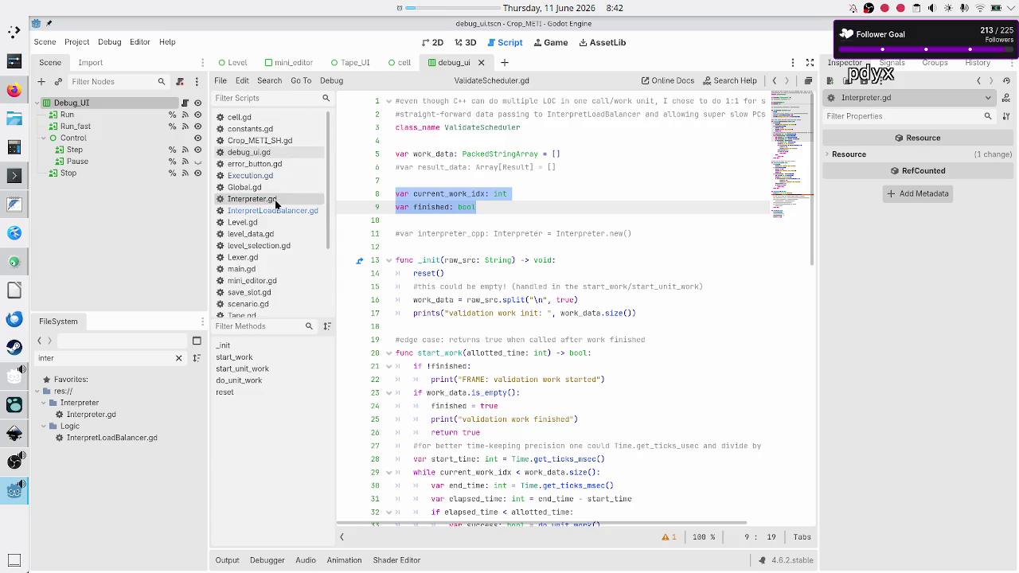
- Add 'var current_work_idx: int' and 'var finished: bool' to InterpretLoadBalancer.gd's variable block
{"action": "left_click", "coordinate": [279, 211]}
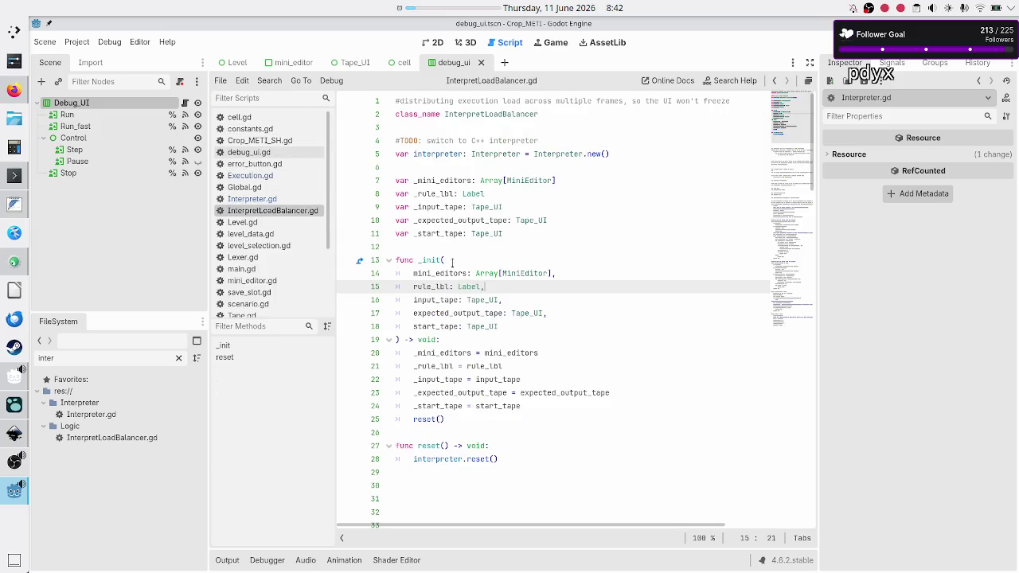
{"action": "left_click", "coordinate": [481, 234]}
{"action": "key", "text": "Return"}
{"action": "key", "text": "Return"}
{"action": "type", "text": "var current_work_idx: int var finished: bool"}
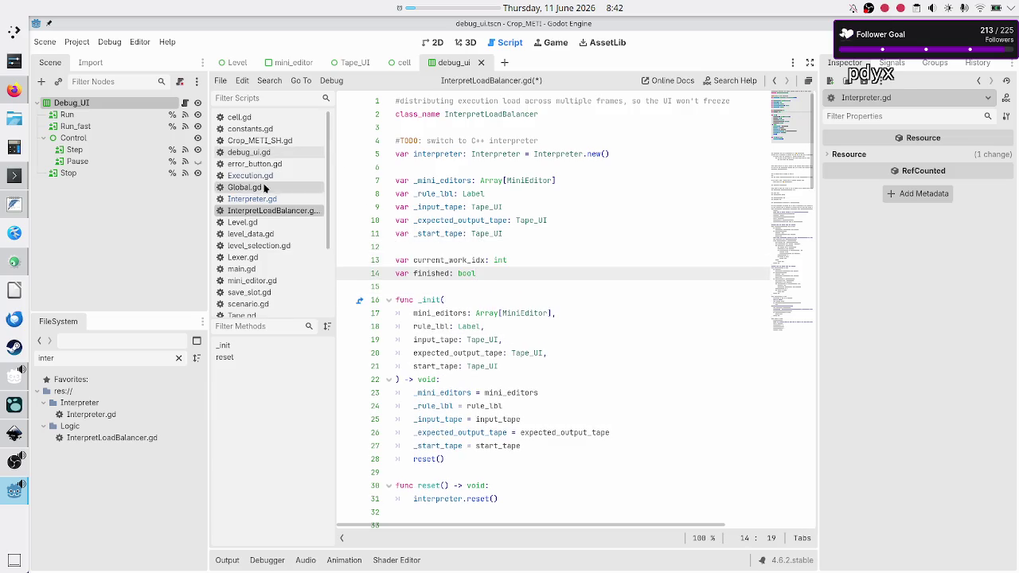
{"action": "scroll", "coordinate": [267, 199], "scroll_direction": "down", "scroll_amount": 3}
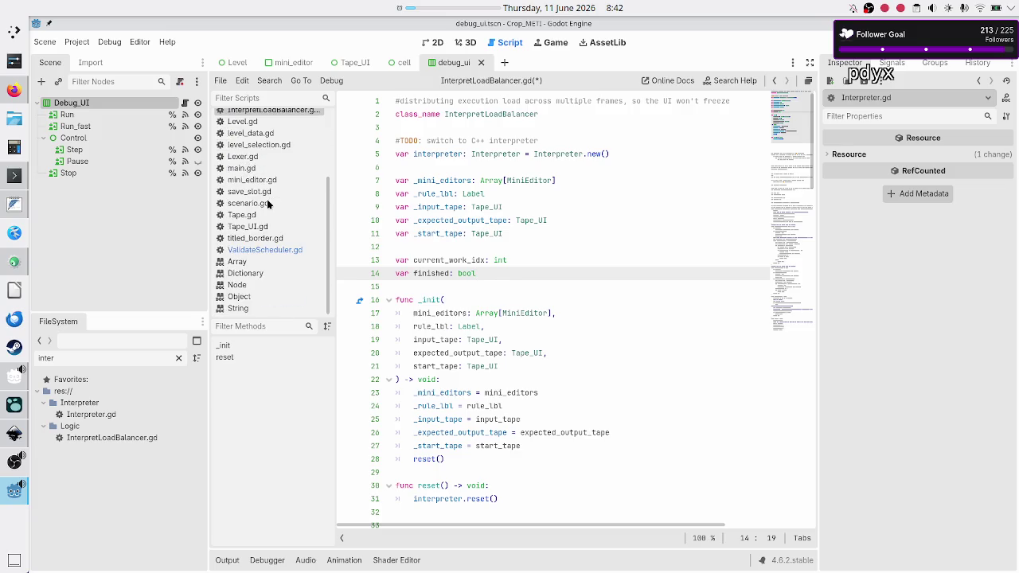
{"action": "left_click", "coordinate": [260, 250]}
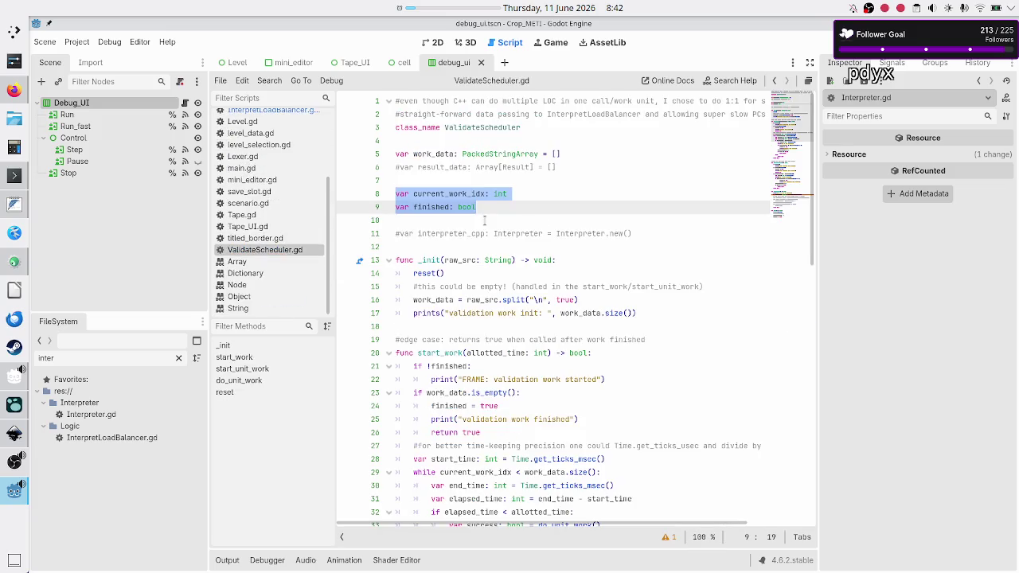
- Check the Twitch stream manager dashboard, then go back to Godot's ValidateScheduler.gd
{"action": "left_click", "coordinate": [14, 116]}
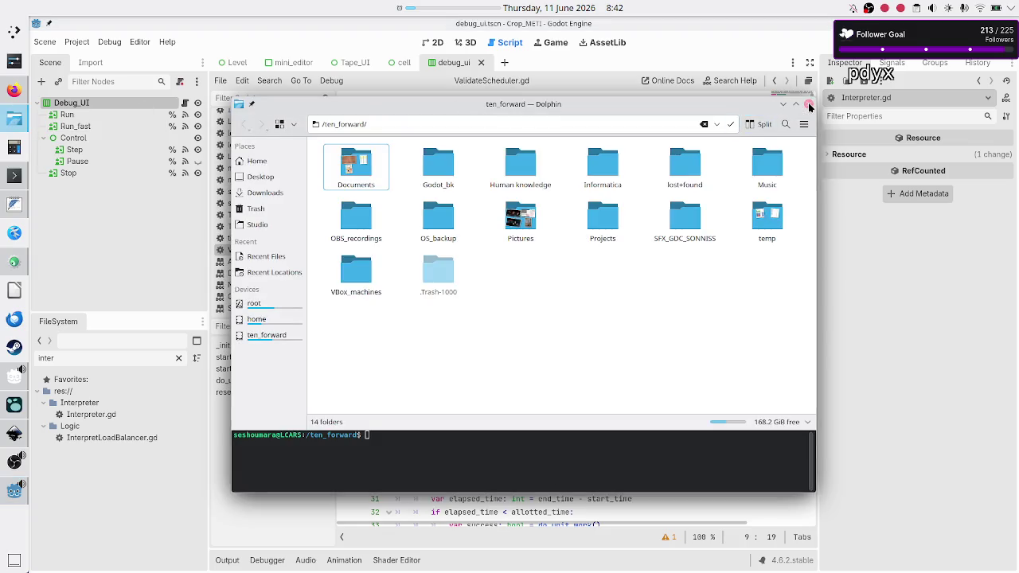
{"action": "left_click", "coordinate": [809, 106]}
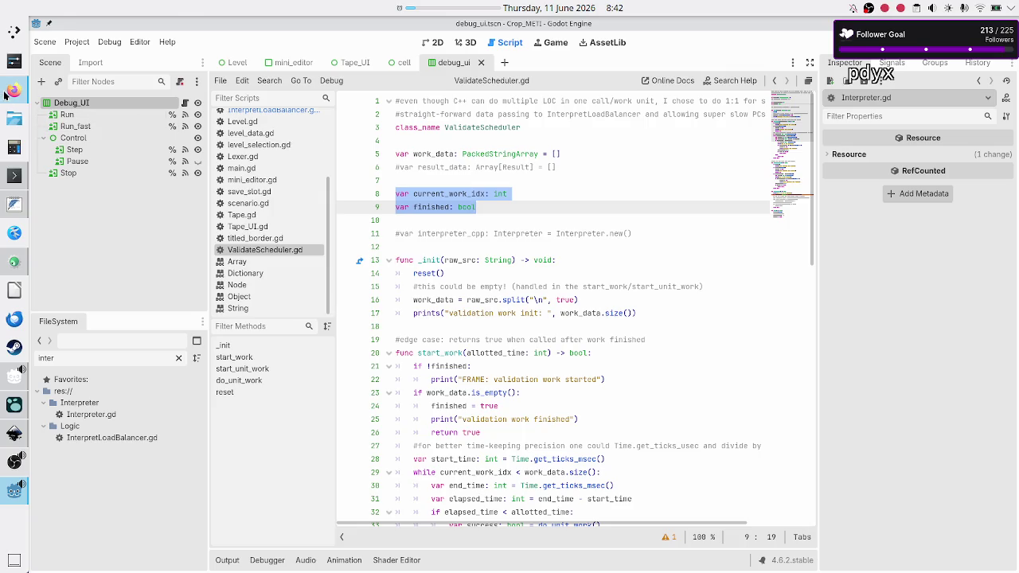
{"action": "left_click", "coordinate": [5, 93]}
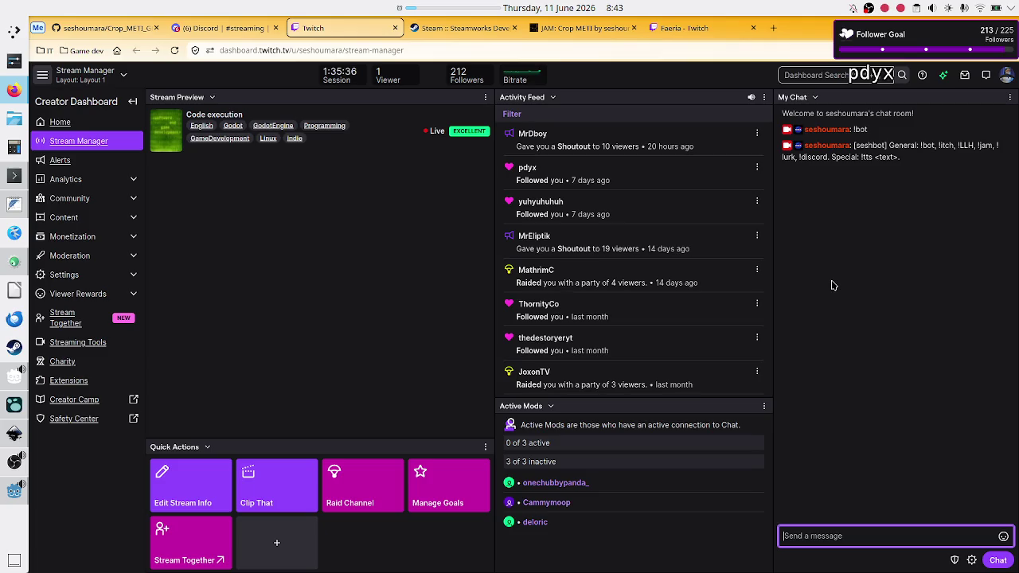
{"action": "key", "text": "alt+Tab"}
{"action": "key", "text": "alt+Tab"}
{"action": "key", "text": "alt+Tab"}
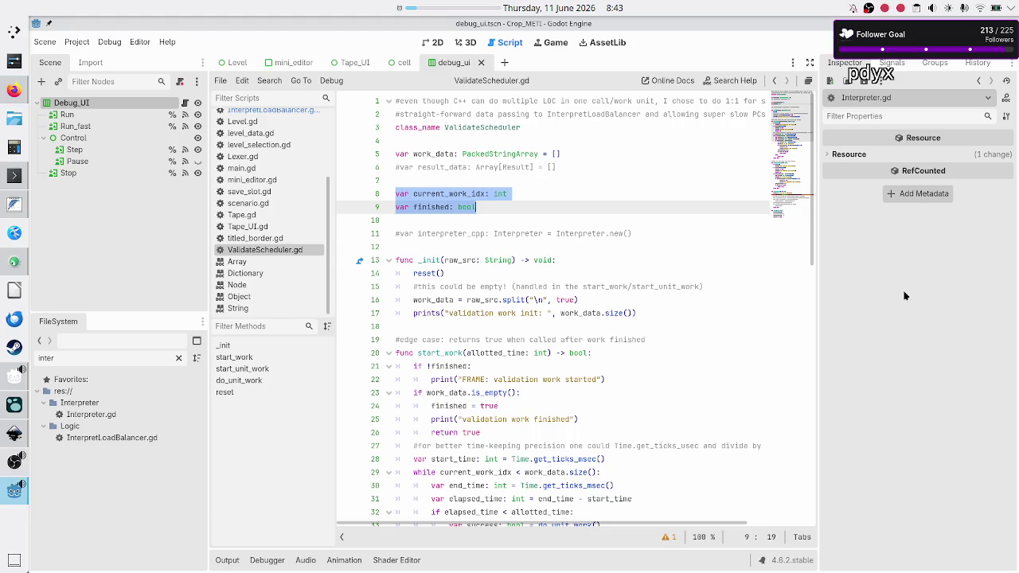
- Move from the variable declarations down to the _init signature and its reset() call
{"action": "left_click", "coordinate": [576, 215]}
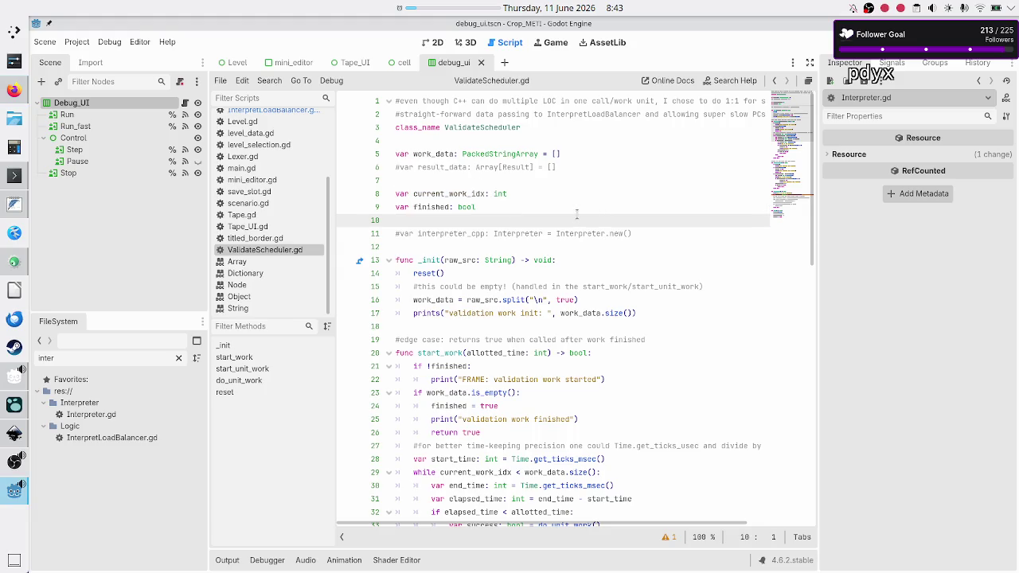
{"action": "key", "text": "Down"}
{"action": "key", "text": "Down"}
{"action": "key", "text": "Up"}
{"action": "key", "text": "Up"}
{"action": "key", "text": "Down"}
{"action": "key", "text": "Down"}
{"action": "key", "text": "Down"}
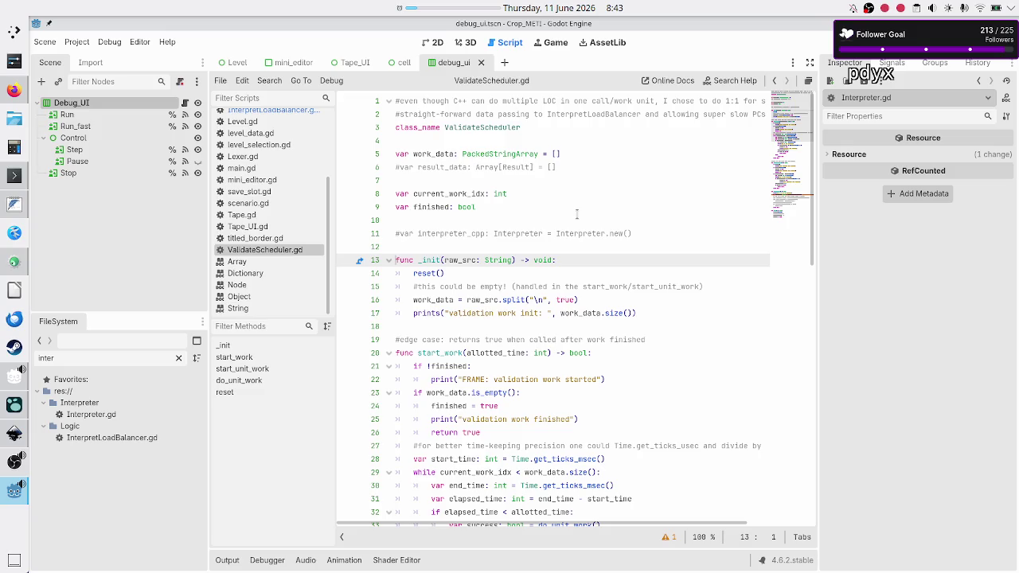
{"action": "key", "text": "shift+End"}
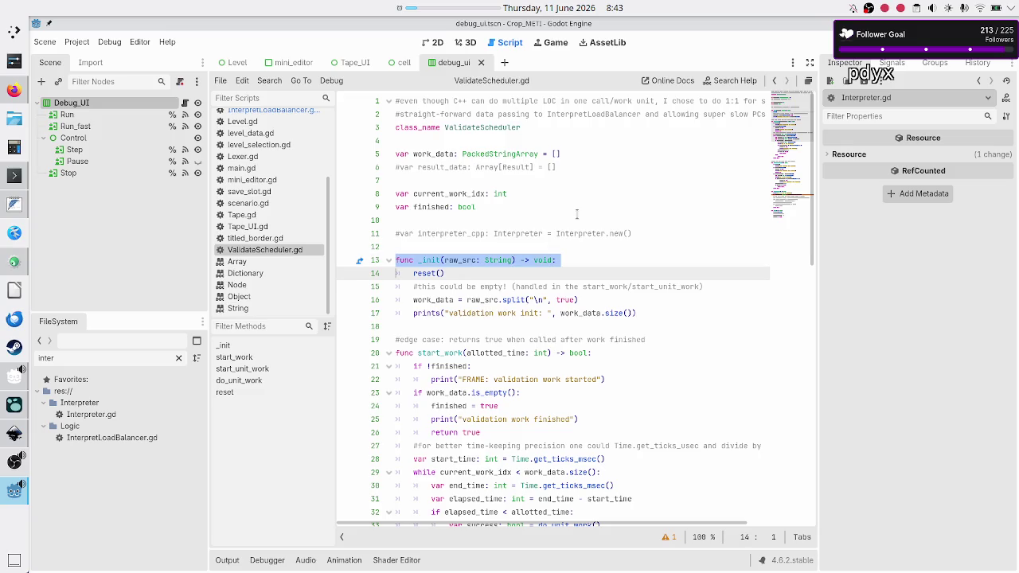
{"action": "key", "text": "Right"}
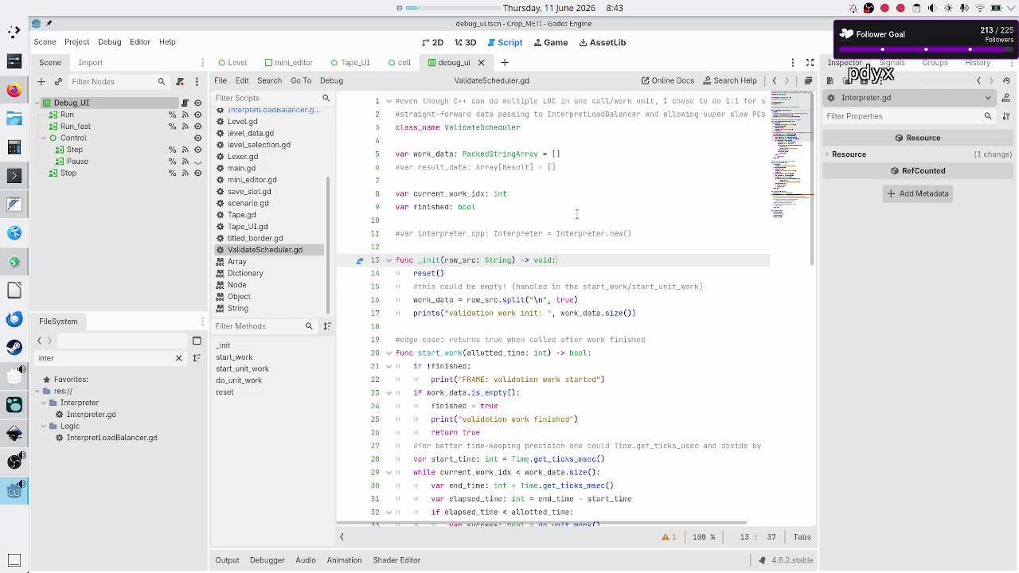
{"action": "key", "text": "Down"}
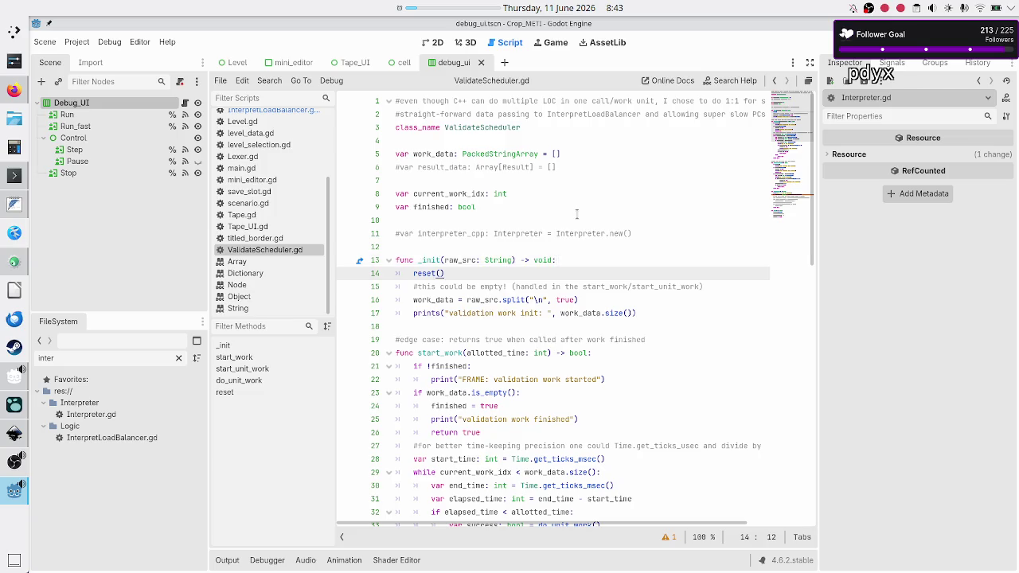
{"action": "key", "text": "Right"}
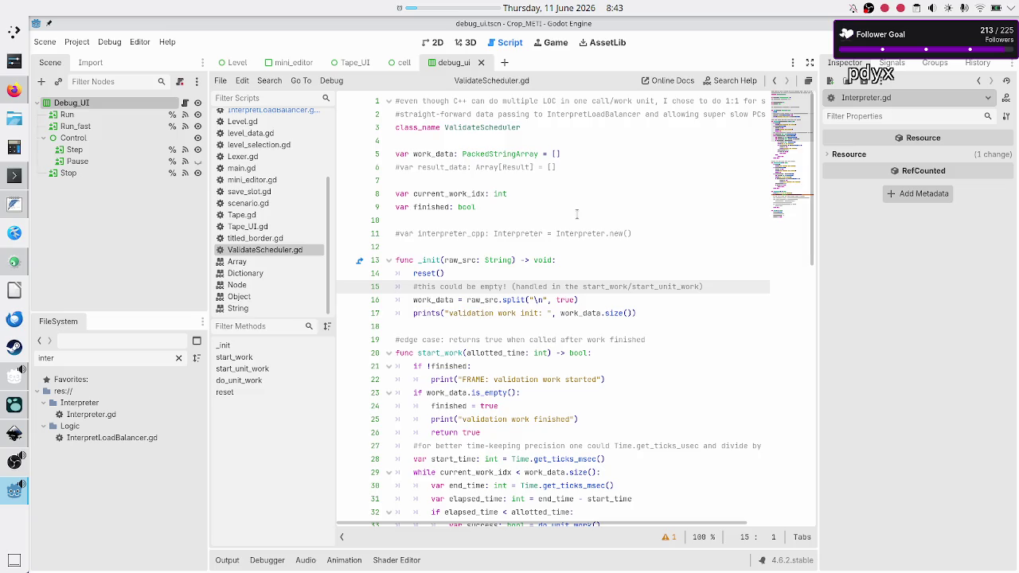
- Select the raw_src parameter in _init, then open a blank line above _init
{"action": "key", "text": "Left"}
{"action": "key", "text": "Up"}
{"action": "key", "text": "End"}
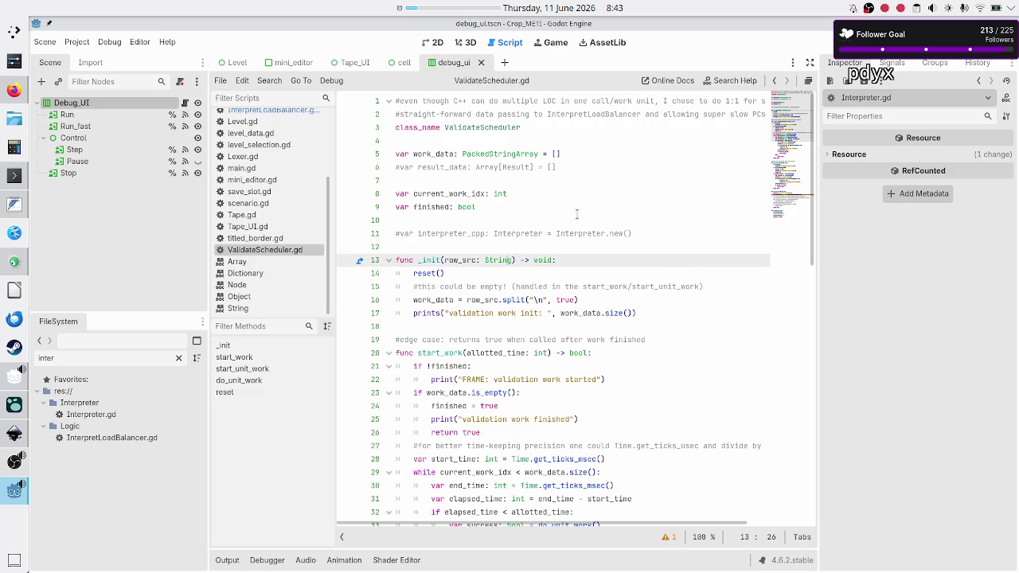
{"action": "key", "text": "Left"}
{"action": "key", "text": "shift+Left"}
{"action": "key", "text": "shift+Left"}
{"action": "key", "text": "shift+Left"}
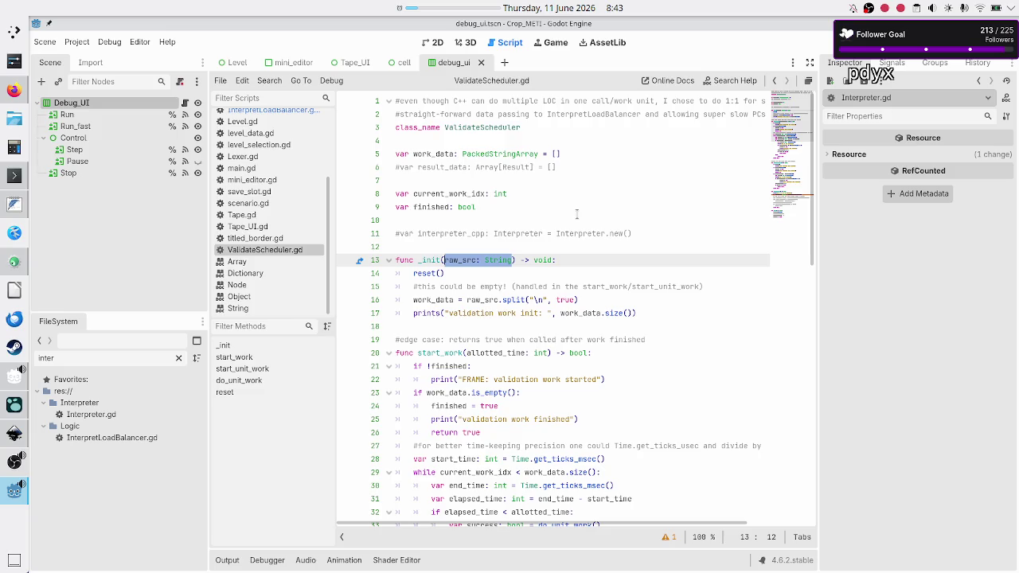
{"action": "key", "text": "Left"}
{"action": "key", "text": "shift+Right"}
{"action": "key", "text": "shift+Right"}
{"action": "key", "text": "shift+Right"}
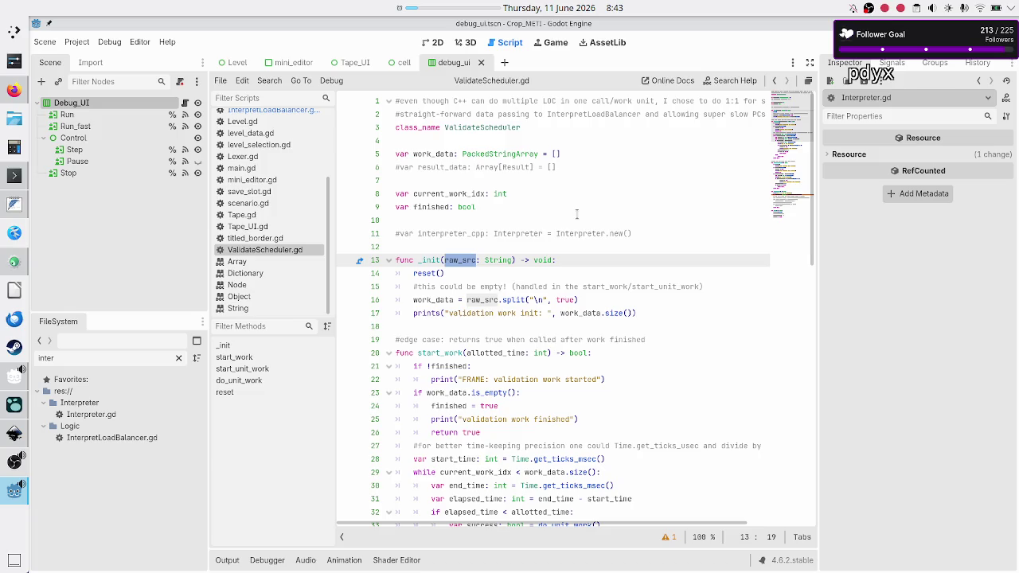
{"action": "key", "text": "ctrl+shift+Return"}
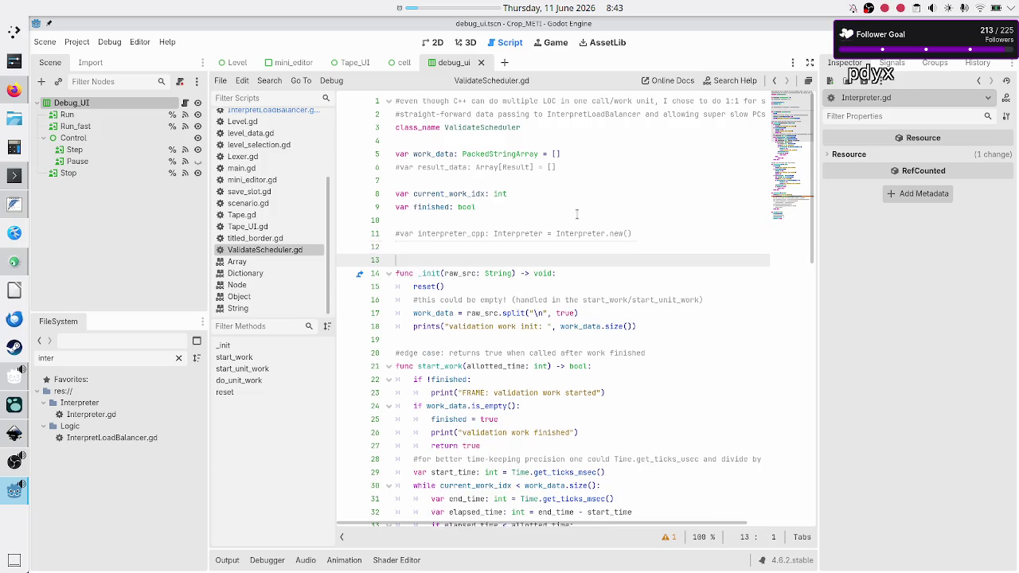
- Write '#BUG: since now I have multiple mini editors, this isn't correct!!' above _init and save
{"action": "type", "text": "#"}
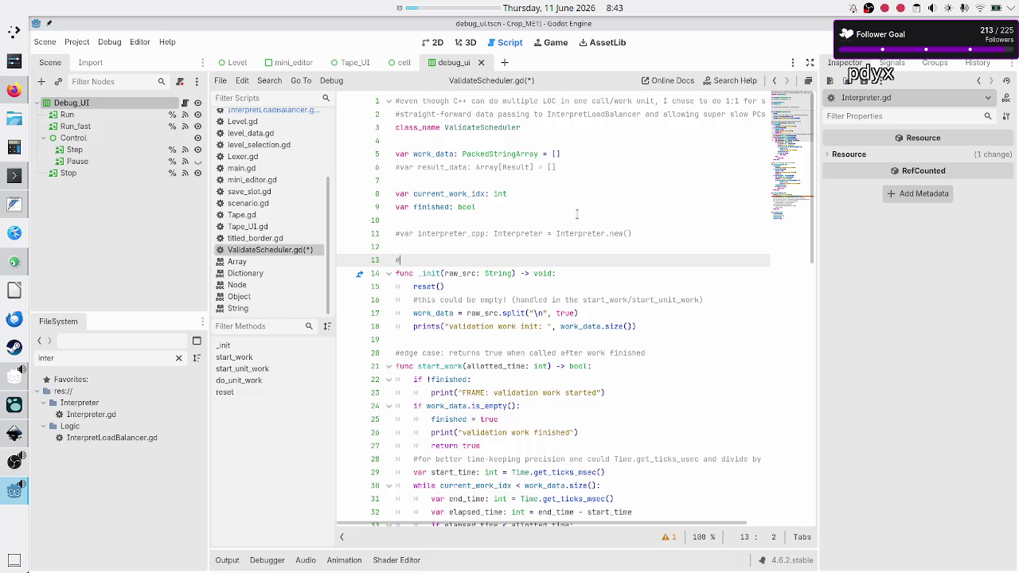
{"action": "type", "text": "BUG: "}
{"action": "type", "text": "since now I "}
{"action": "type", "text": "have multiple n"}
{"action": "key", "text": "BackSpace"}
{"action": "type", "text": "mini editors, thi"}
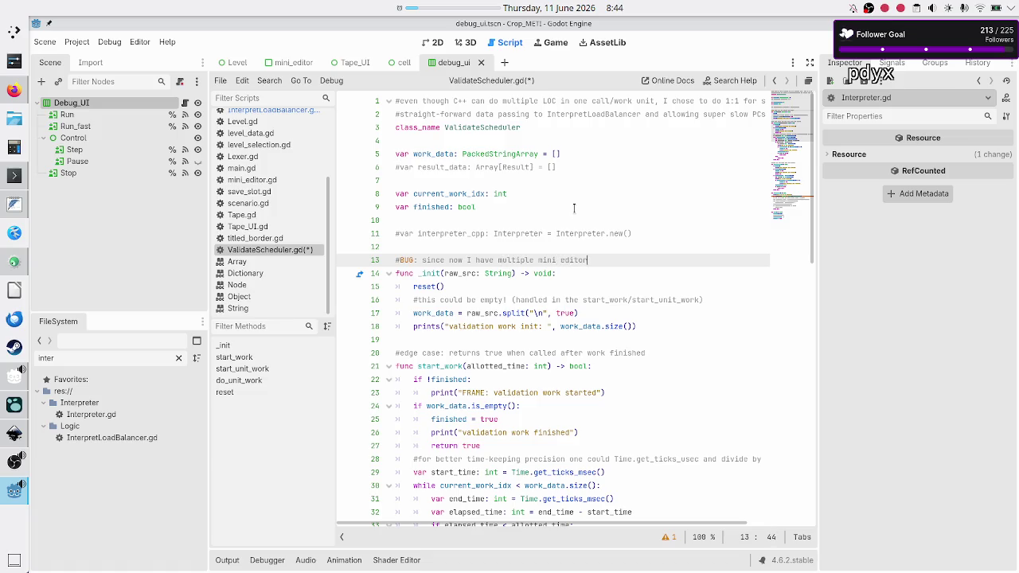
{"action": "type", "text": "s isn't correct!!"}
{"action": "key", "text": "Up"}
{"action": "key", "text": "Down"}
{"action": "key", "text": "ctrl+s"}
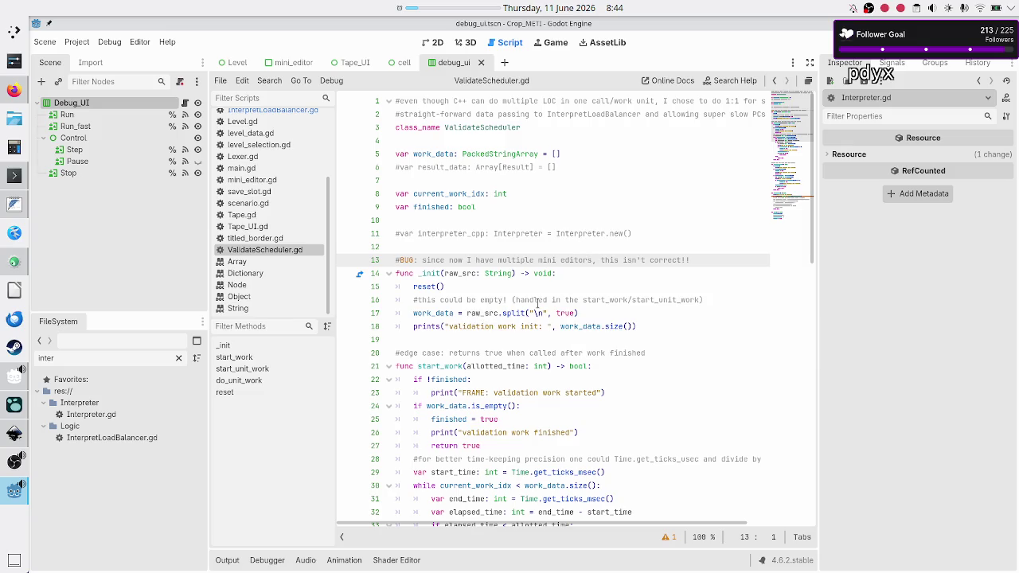
{"action": "scroll", "coordinate": [537, 303], "scroll_direction": "down", "scroll_amount": 2}
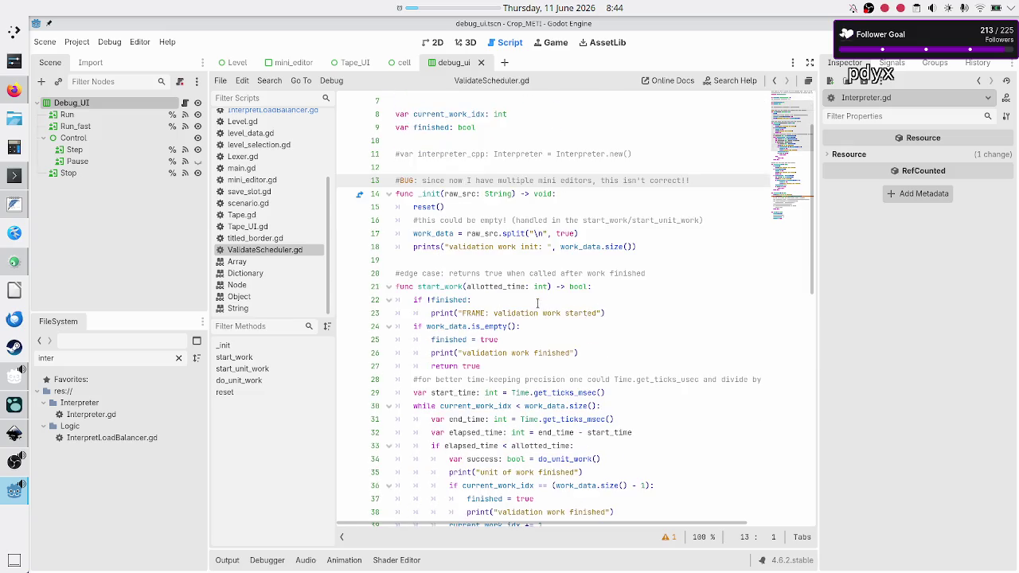
{"action": "left_click", "coordinate": [613, 234]}
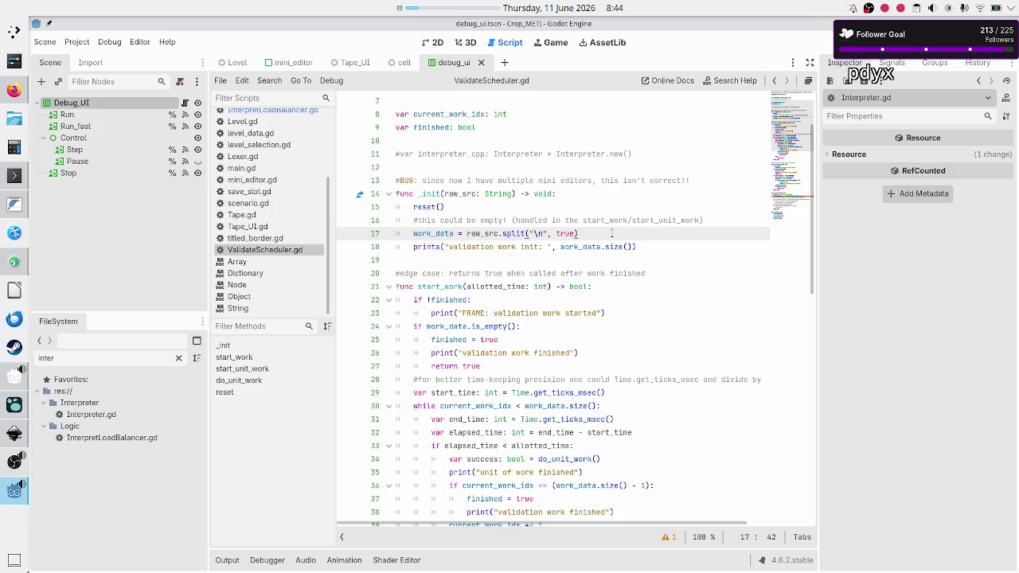
{"action": "key", "text": "Down"}
{"action": "key", "text": "Down"}
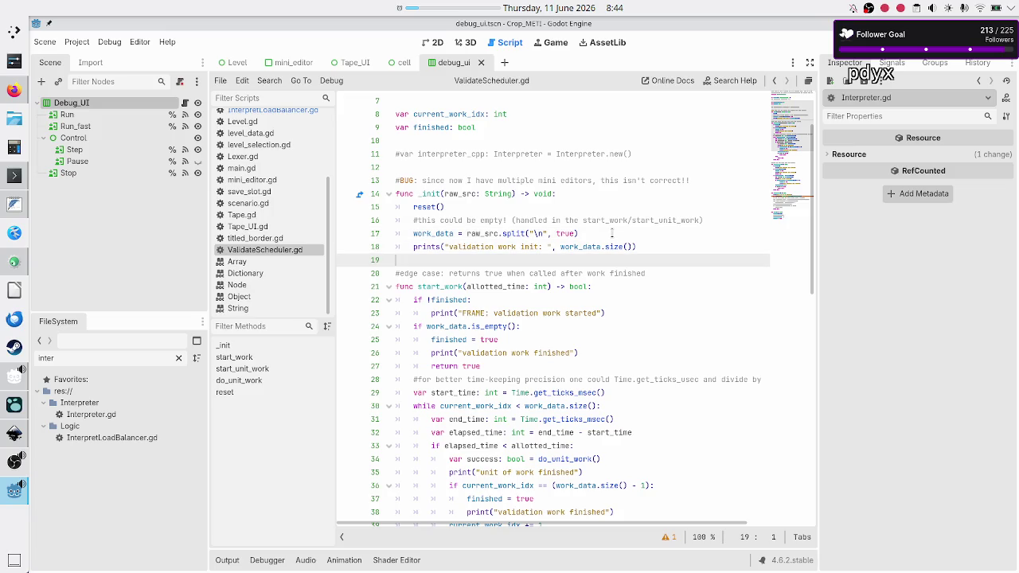
{"action": "key", "text": "Down"}
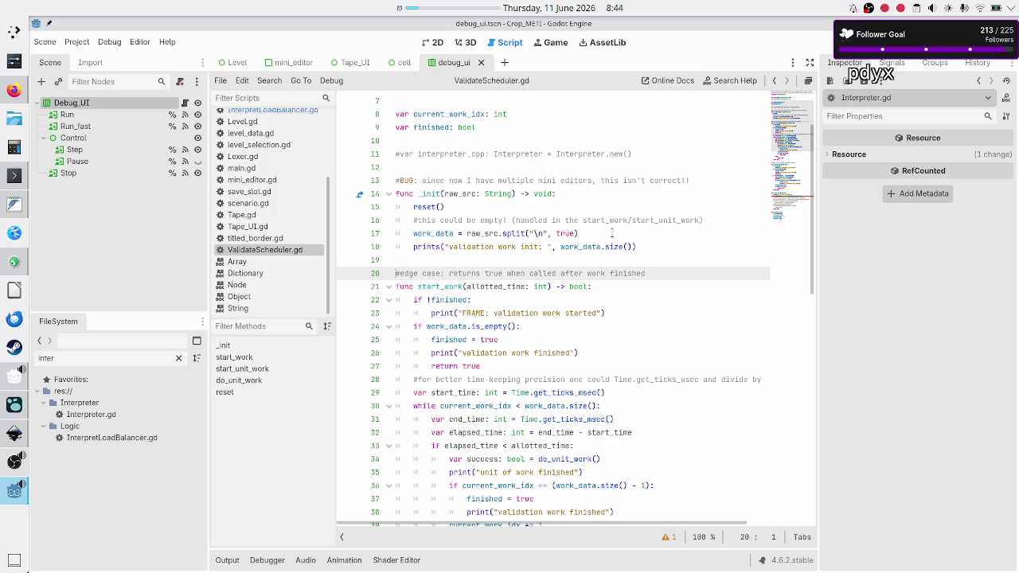
{"action": "key", "text": "shift+Down"}
{"action": "key", "text": "shift+Down"}
{"action": "key", "text": "shift+Down"}
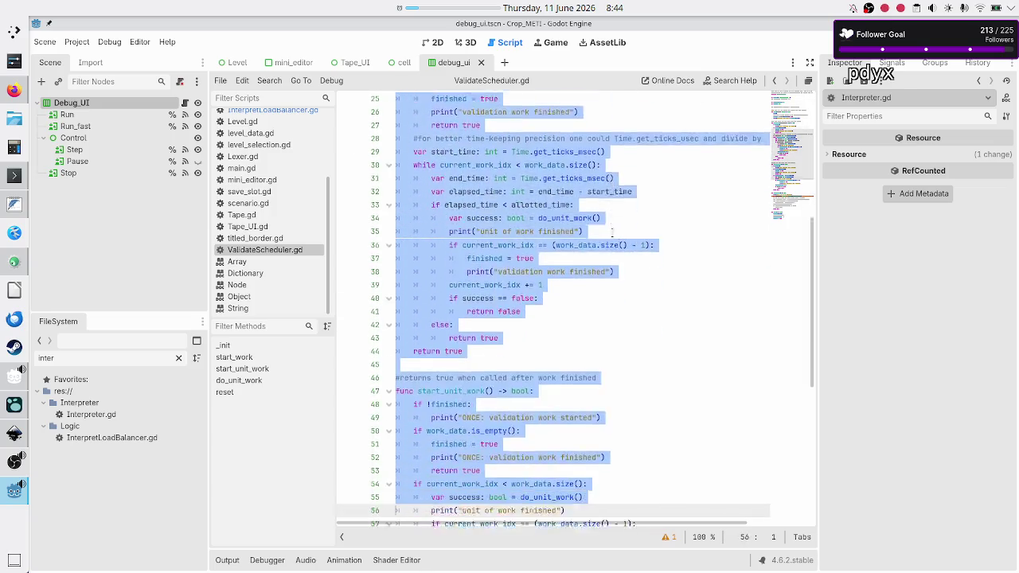
{"action": "key", "text": "shift+Down"}
{"action": "key", "text": "shift+Down"}
{"action": "key", "text": "shift+Down"}
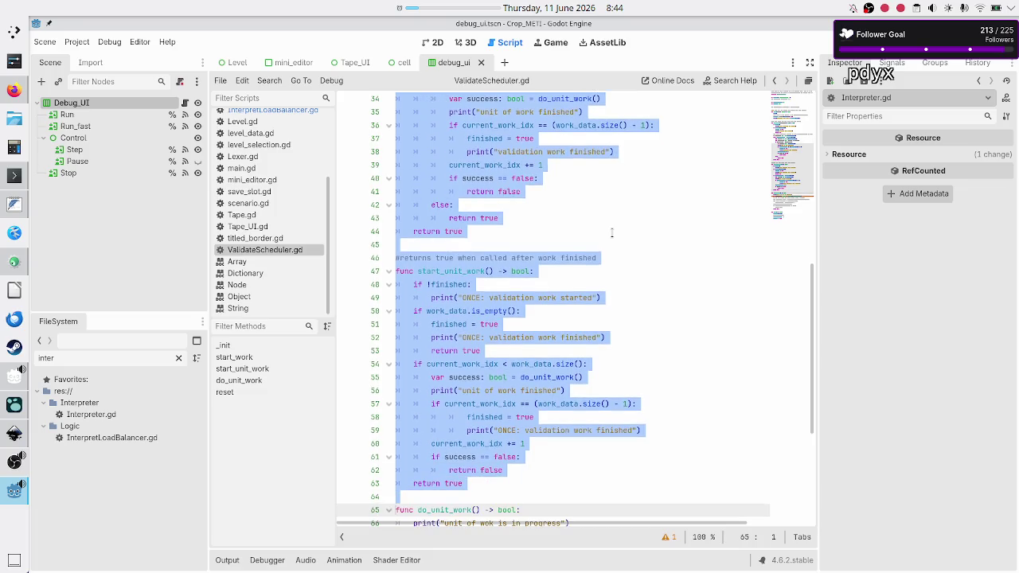
{"action": "key", "text": "shift+Down"}
{"action": "key", "text": "shift+Down"}
{"action": "key", "text": "shift+Down"}
{"action": "key", "text": "shift+Up"}
{"action": "key", "text": "shift+Up"}
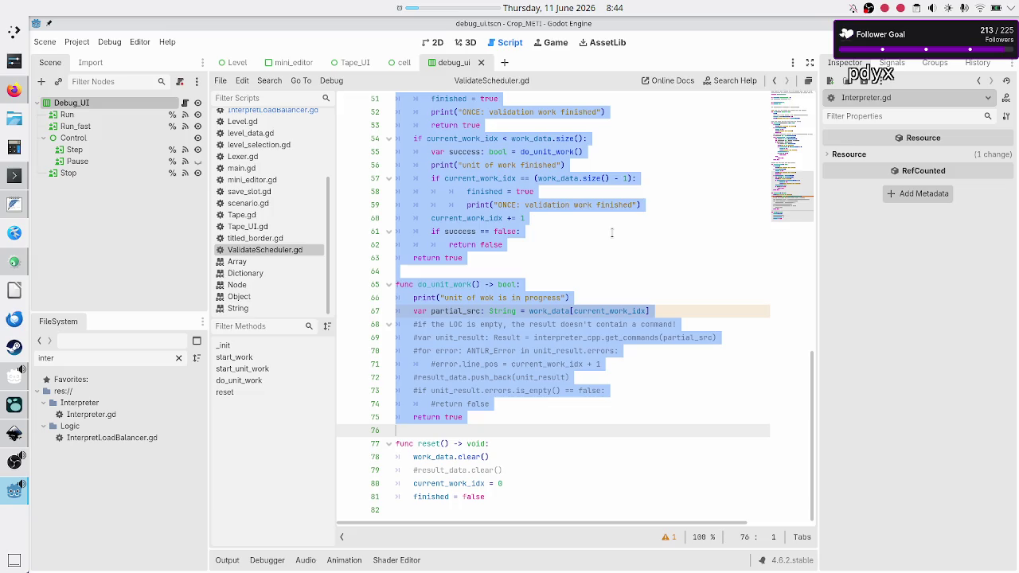
{"action": "key", "text": "Down"}
{"action": "key", "text": "Down"}
{"action": "key", "text": "Down"}
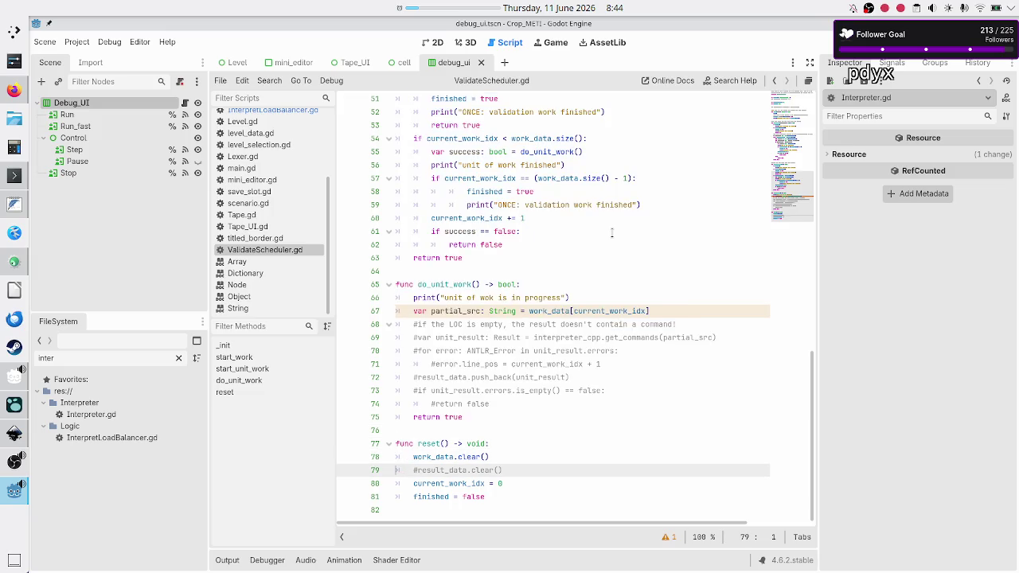
{"action": "key", "text": "Down"}
{"action": "key", "text": "Down"}
{"action": "key", "text": "Down"}
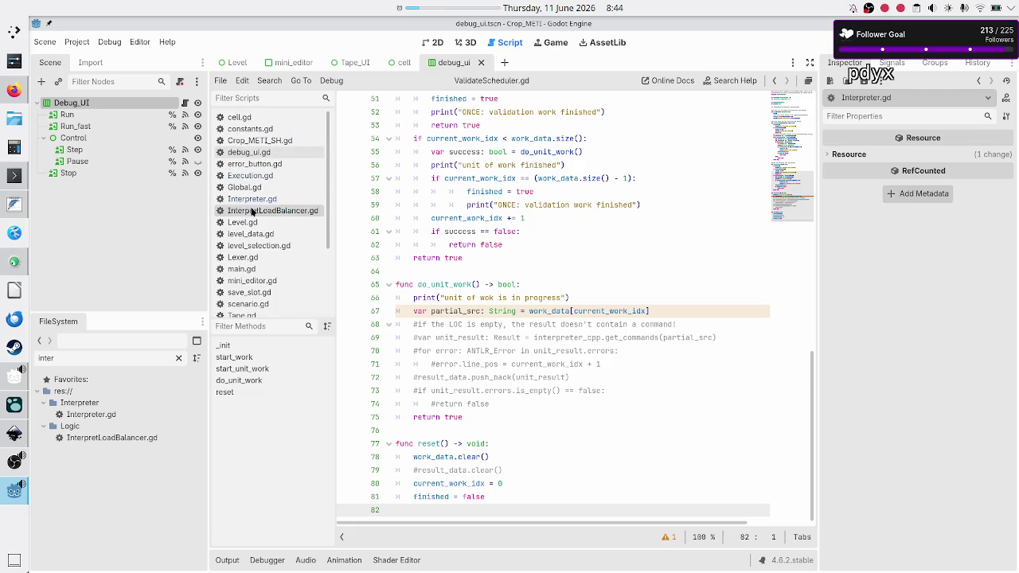
{"action": "left_click", "coordinate": [259, 211]}
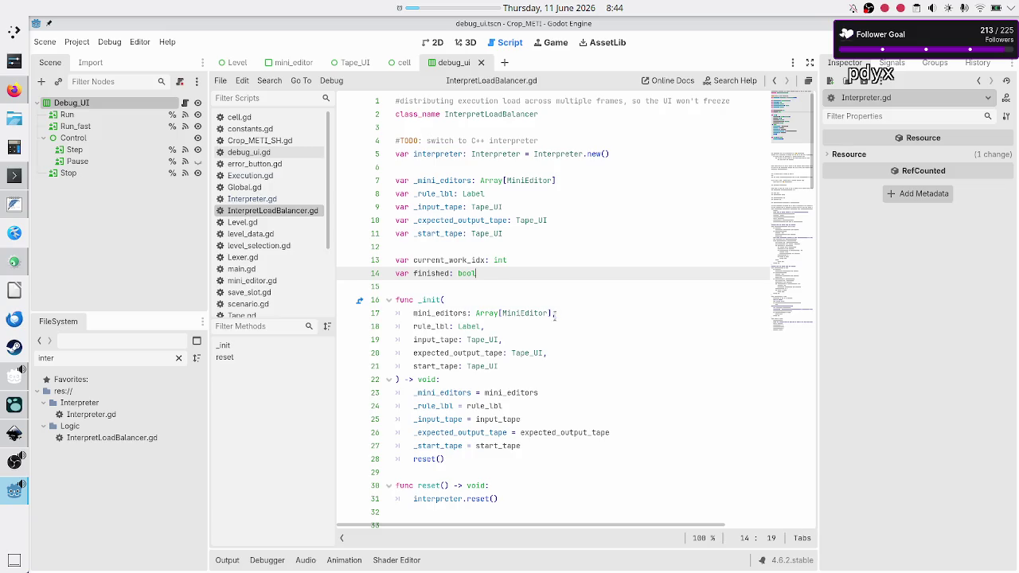
{"action": "scroll", "coordinate": [533, 359], "scroll_direction": "down", "scroll_amount": 5}
{"action": "left_click", "coordinate": [463, 367]}
{"action": "key", "text": "Up"}
{"action": "key", "text": "Up"}
{"action": "key", "text": "Up"}
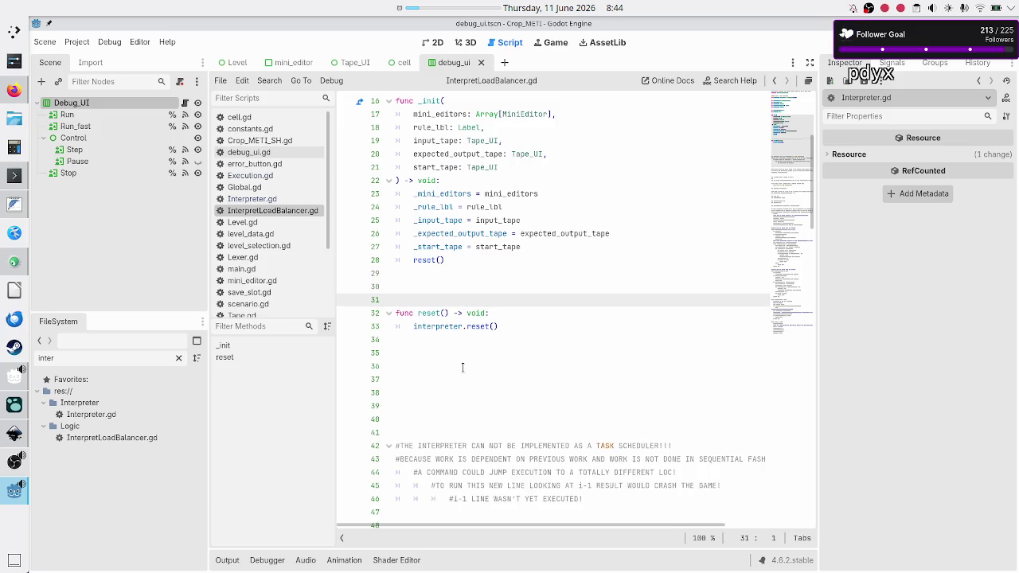
{"action": "key", "text": "Page_Down"}
{"action": "key", "text": "Page_Down"}
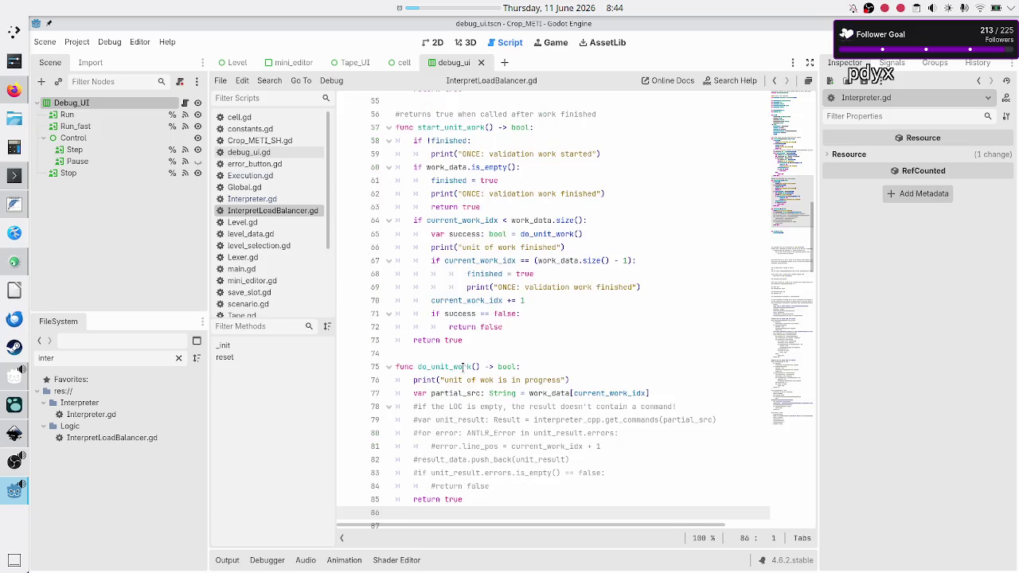
{"action": "scroll", "coordinate": [463, 367], "scroll_direction": "down", "scroll_amount": 5}
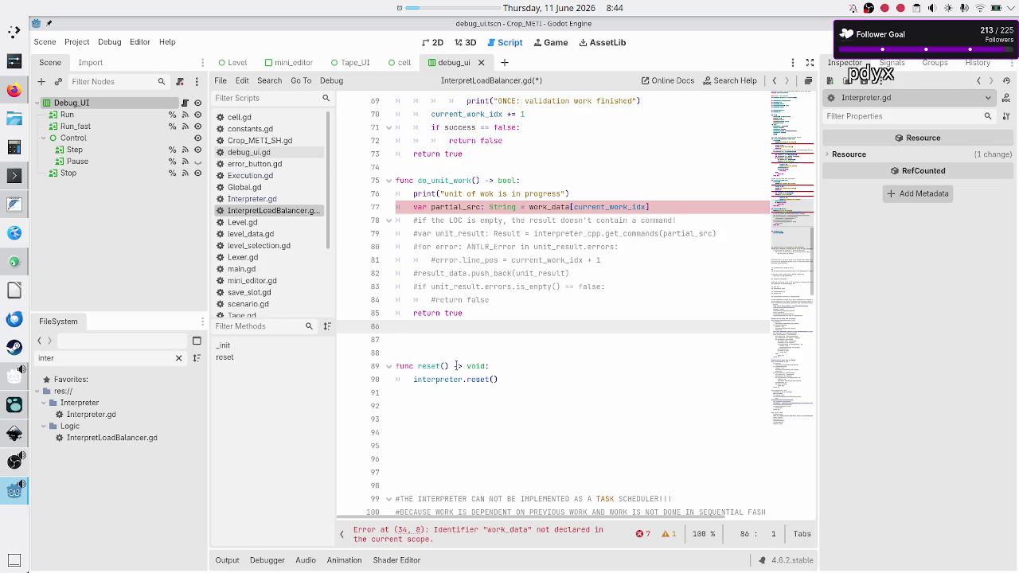
{"action": "scroll", "coordinate": [457, 365], "scroll_direction": "up", "scroll_amount": 20}
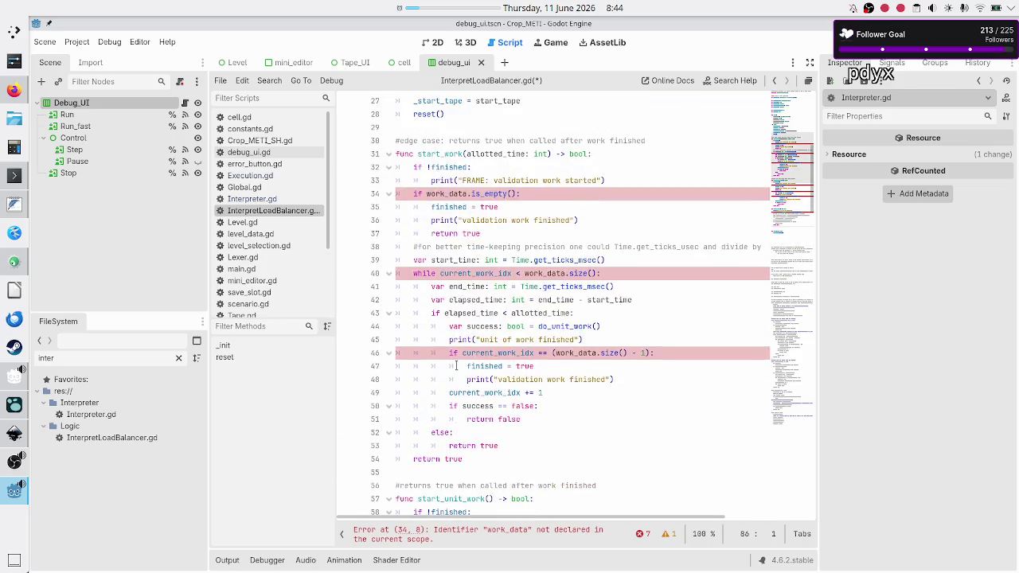
{"action": "scroll", "coordinate": [457, 366], "scroll_direction": "down", "scroll_amount": 2}
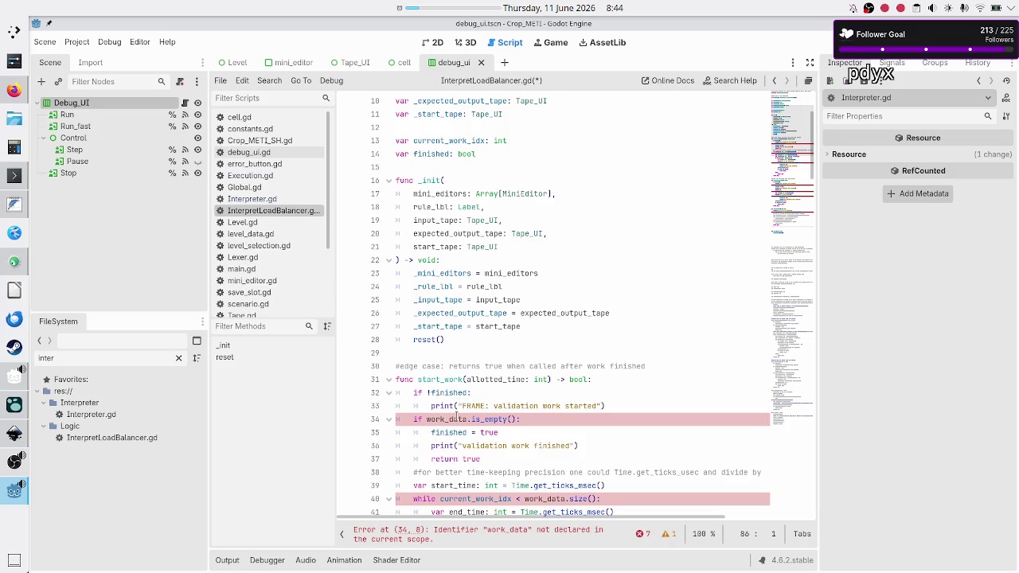
{"action": "double_click", "coordinate": [458, 420]}
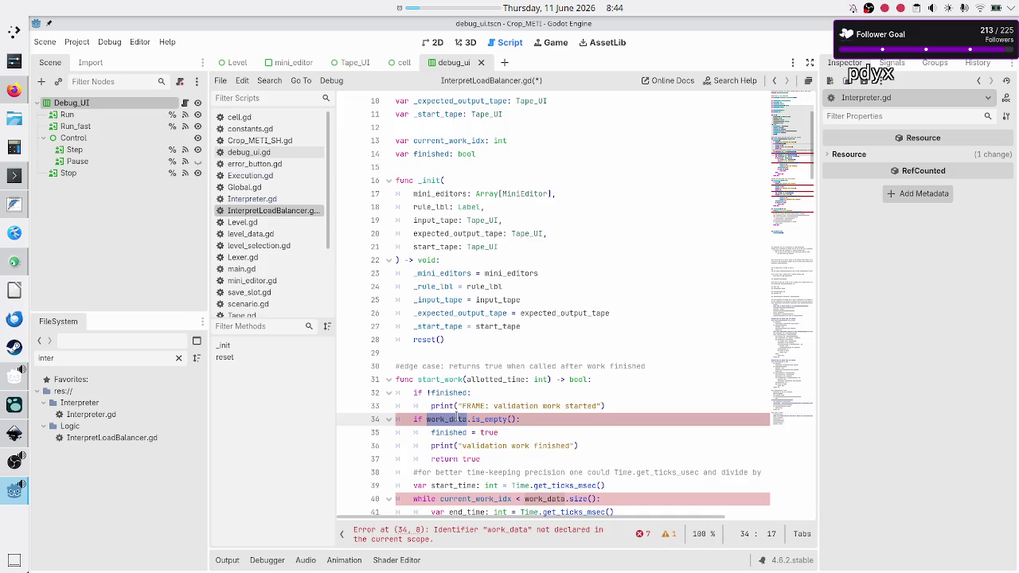
{"action": "scroll", "coordinate": [543, 333], "scroll_direction": "down", "scroll_amount": 3}
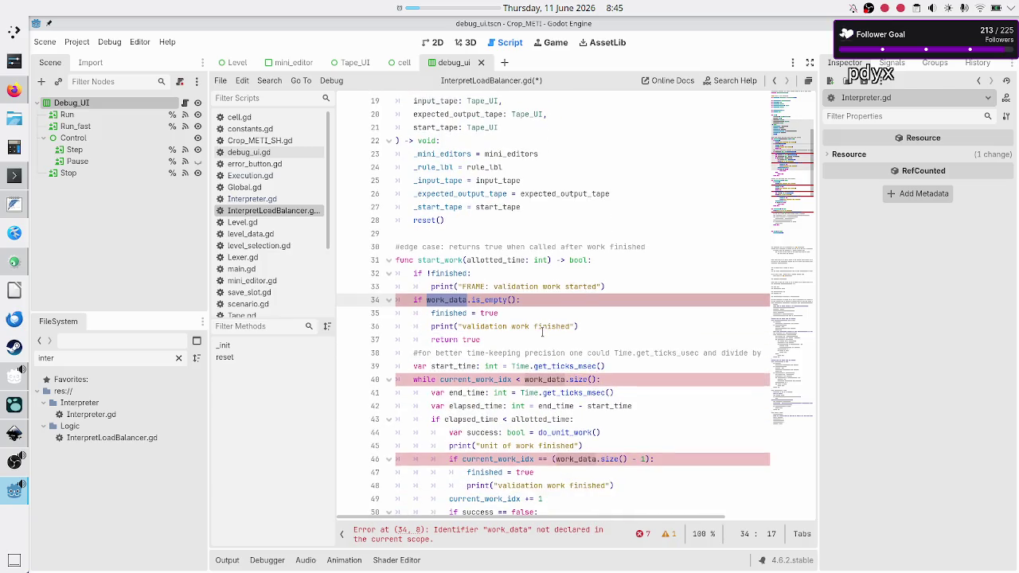
{"action": "scroll", "coordinate": [543, 332], "scroll_direction": "down", "scroll_amount": 3}
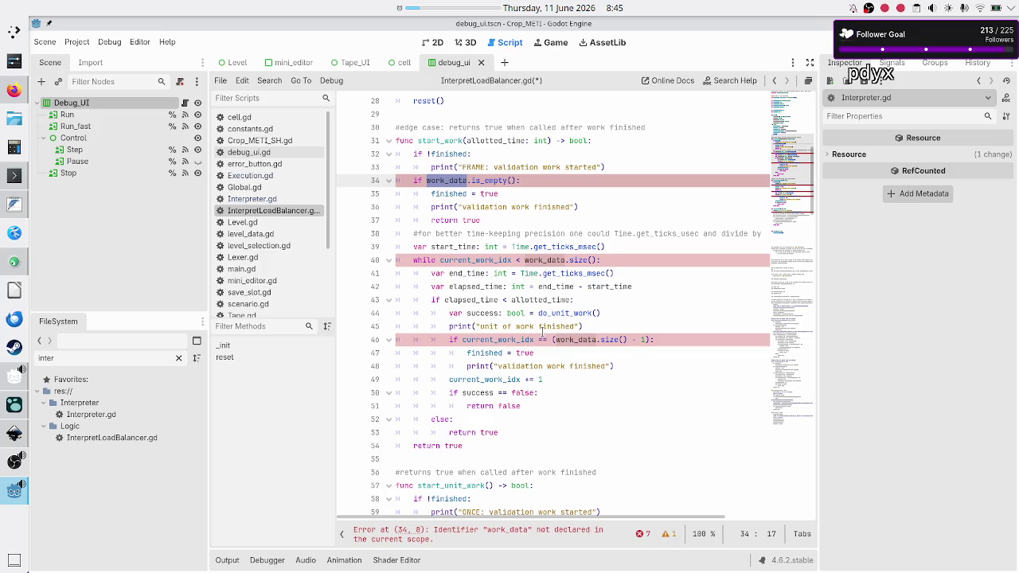
{"action": "scroll", "coordinate": [542, 330], "scroll_direction": "down", "scroll_amount": 3}
{"action": "scroll", "coordinate": [542, 332], "scroll_direction": "down", "scroll_amount": 5}
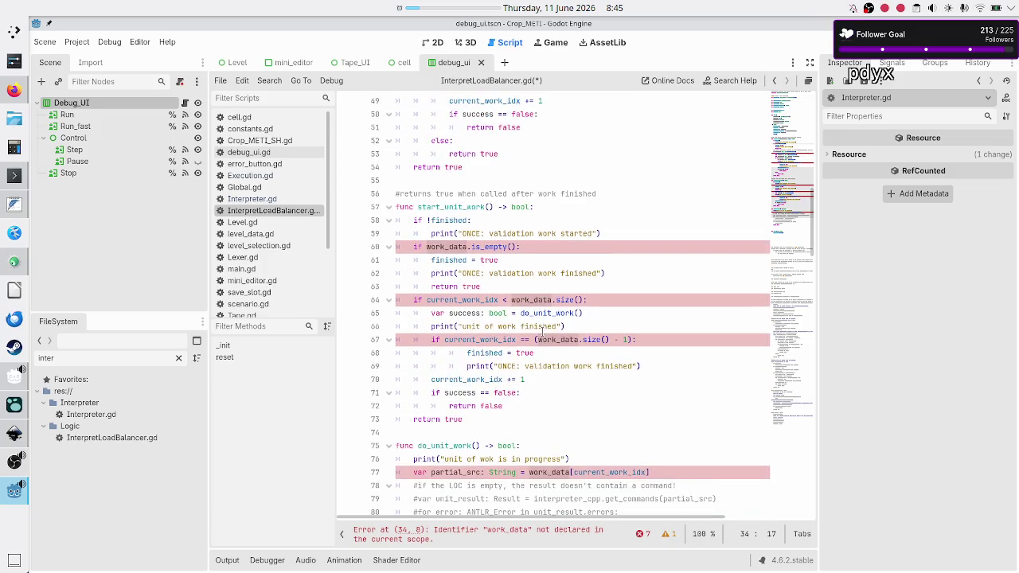
{"action": "scroll", "coordinate": [541, 333], "scroll_direction": "up", "scroll_amount": 9}
{"action": "scroll", "coordinate": [542, 333], "scroll_direction": "up", "scroll_amount": 8}
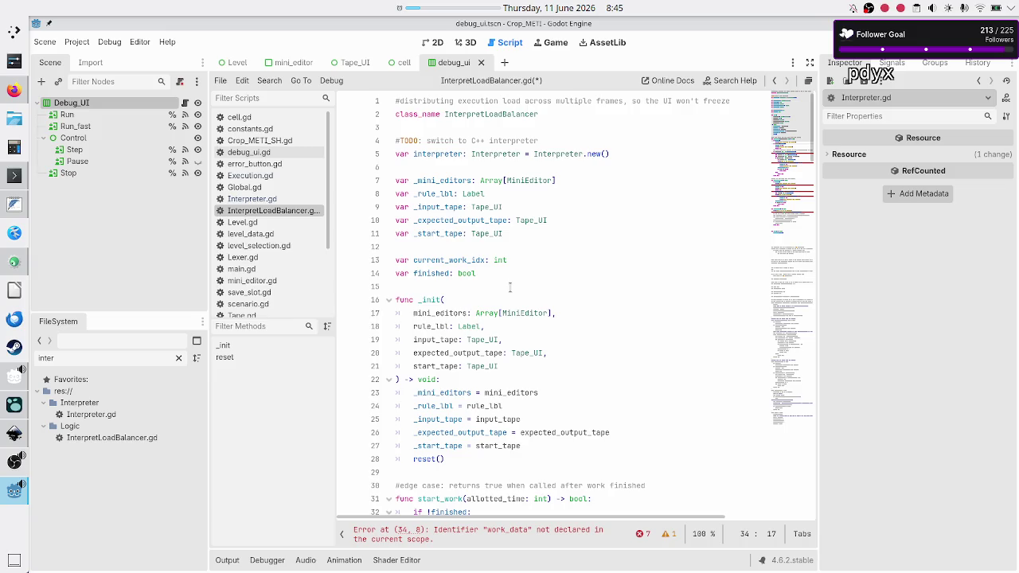
{"action": "scroll", "coordinate": [510, 288], "scroll_direction": "down", "scroll_amount": 8}
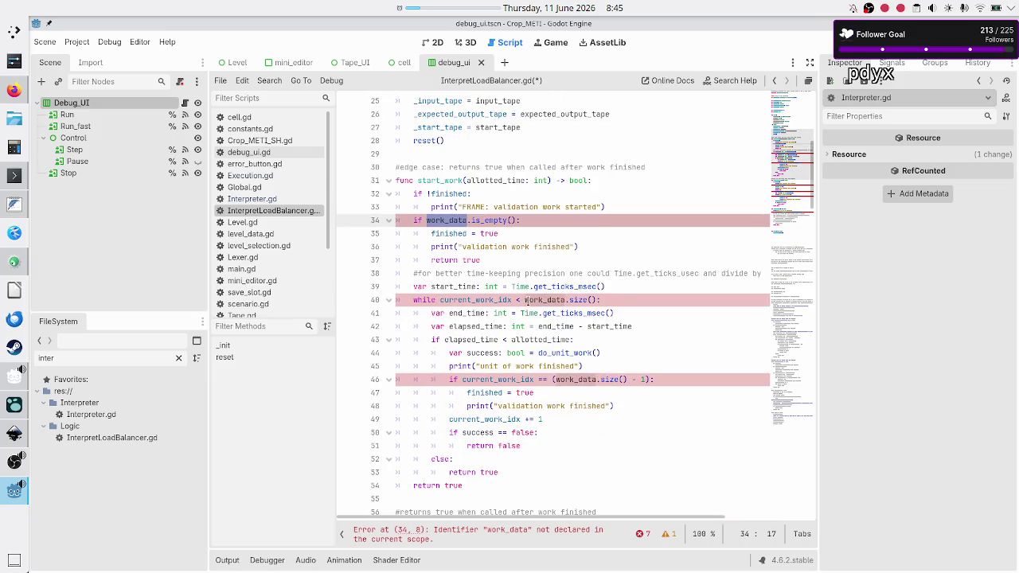
{"action": "mouse_move", "coordinate": [607, 300]}
{"action": "left_mouse_down"}
{"action": "mouse_move", "coordinate": [423, 313]}
{"action": "mouse_move", "coordinate": [411, 299]}
{"action": "mouse_move", "coordinate": [613, 299]}
{"action": "left_mouse_up"}
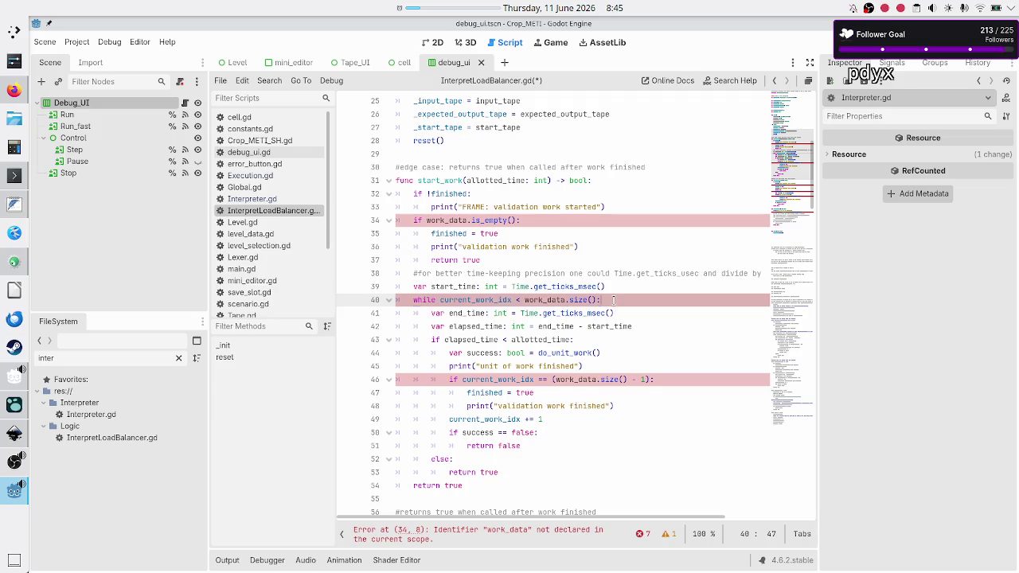
{"action": "scroll", "coordinate": [504, 286], "scroll_direction": "up", "scroll_amount": 6}
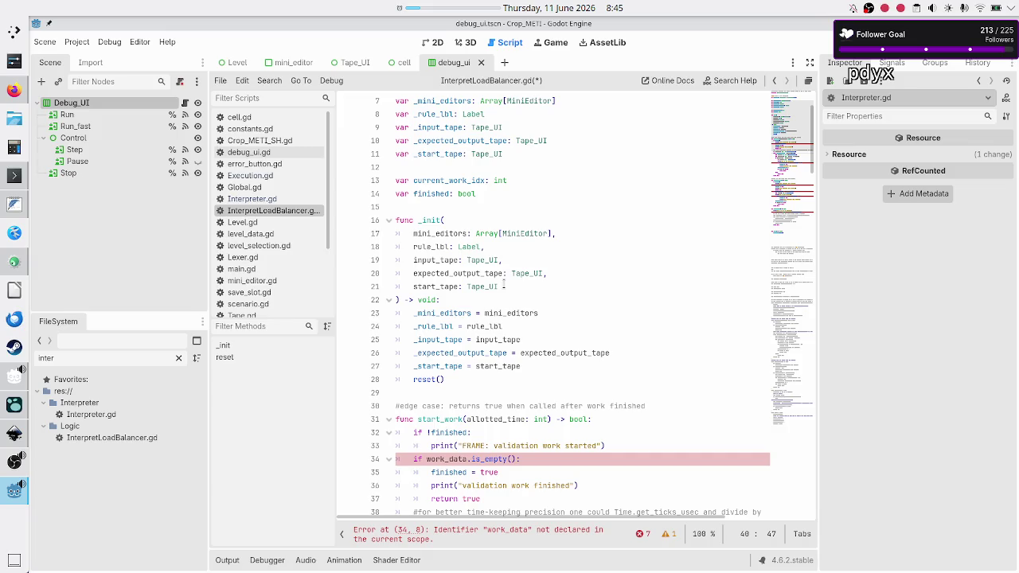
- Select and inspect the rule_lbl parameter on line 18 of the _init signature
{"action": "key", "text": "Up"}
{"action": "key", "text": "Up"}
{"action": "key", "text": "Up"}
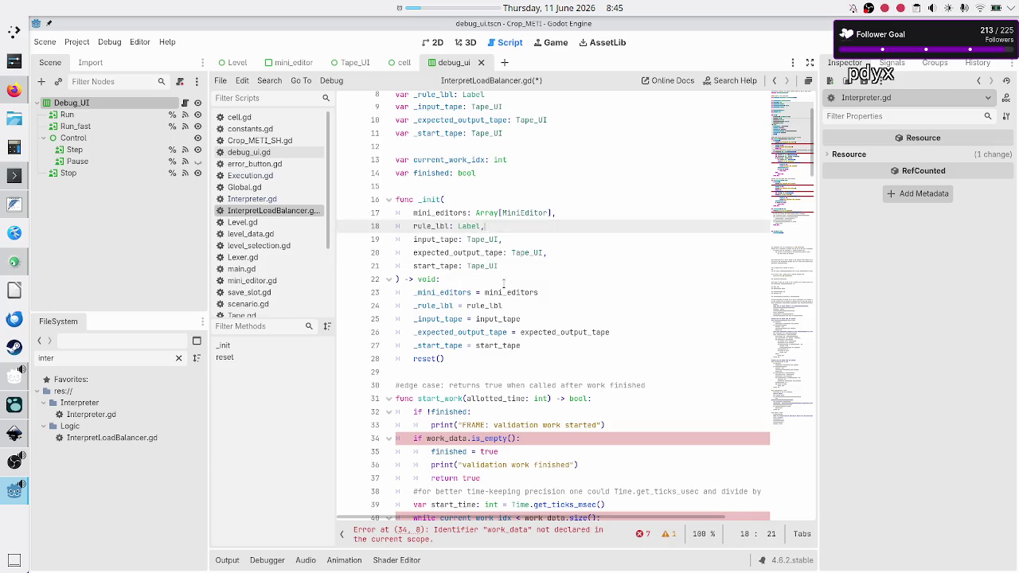
{"action": "key", "text": "Down"}
{"action": "key", "text": "Down"}
{"action": "key", "text": "Down"}
{"action": "key", "text": "Up"}
{"action": "key", "text": "Home"}
{"action": "key", "text": "shift+Down"}
{"action": "key", "text": "shift+Left"}
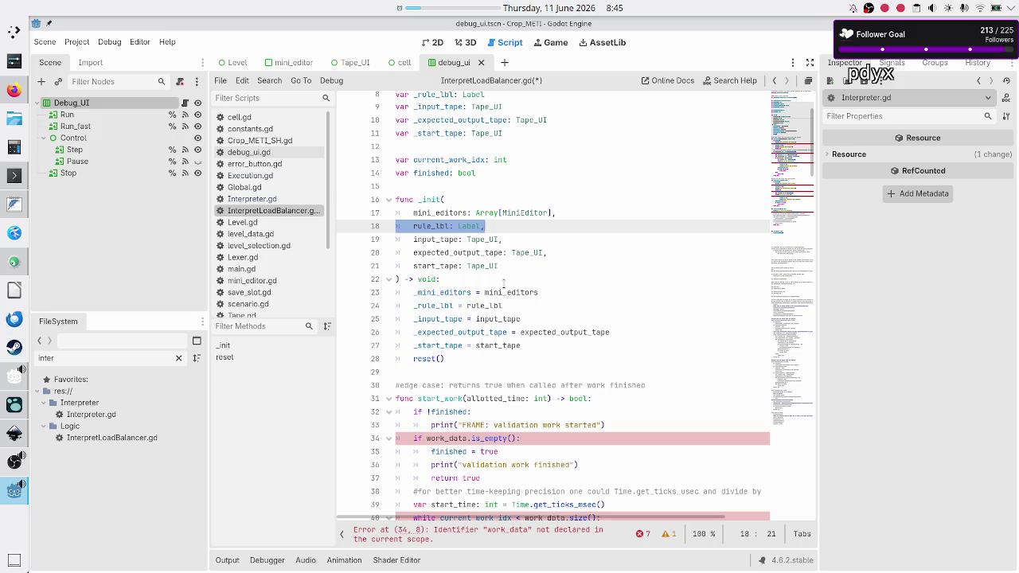
{"action": "key", "text": "Left"}
{"action": "key", "text": "Down"}
{"action": "key", "text": "Up"}
{"action": "key", "text": "shift+Right"}
{"action": "key", "text": "shift+Right"}
{"action": "key", "text": "shift+Right"}
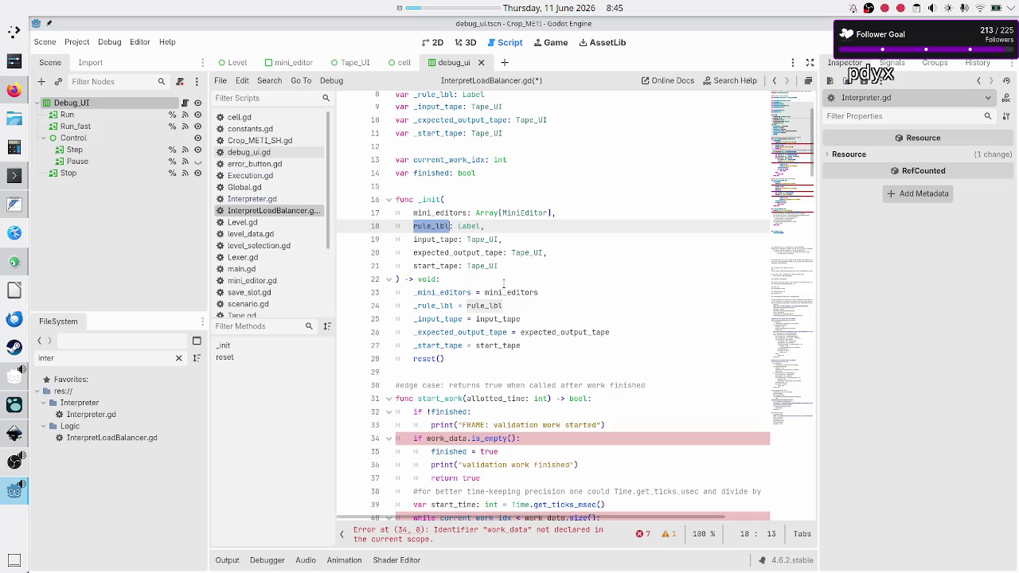
{"action": "key", "text": "Left"}
{"action": "key", "text": "shift+Right"}
{"action": "key", "text": "shift+Right"}
{"action": "key", "text": "shift+Right"}
- Review the mini_editors parameter and start_work, then switch to Execution.gd
{"action": "key", "text": "Down"}
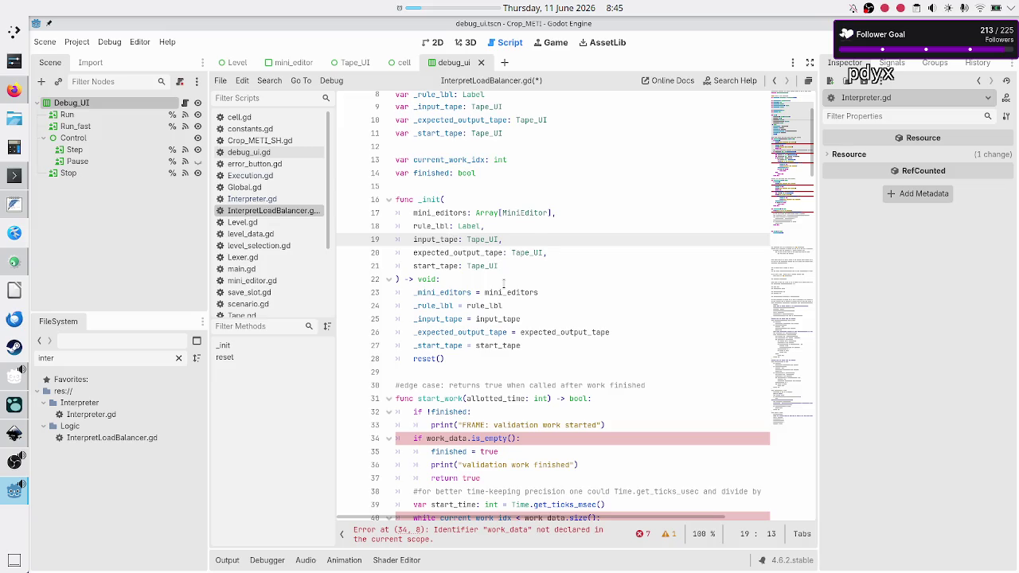
{"action": "key", "text": "Up"}
{"action": "key", "text": "Up"}
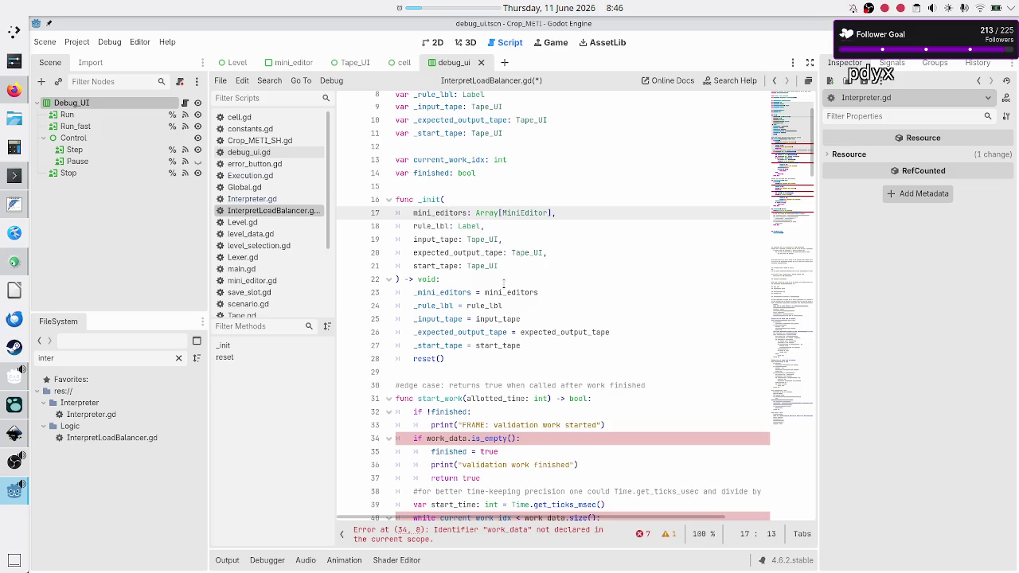
{"action": "key", "text": "Down"}
{"action": "key", "text": "Down"}
{"action": "key", "text": "Down"}
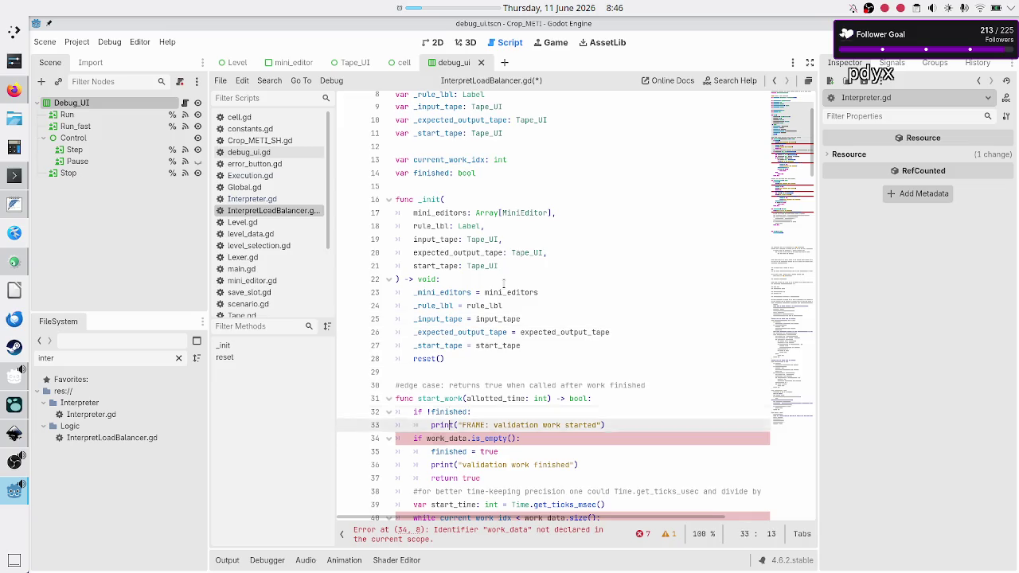
{"action": "key", "text": "Down"}
{"action": "key", "text": "Down"}
{"action": "key", "text": "Down"}
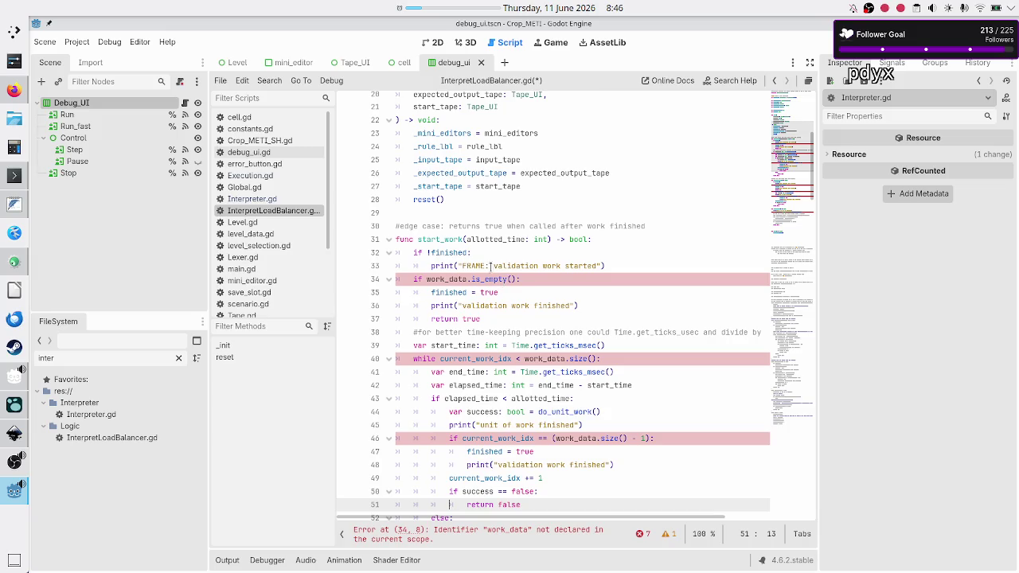
{"action": "left_click", "coordinate": [274, 176]}
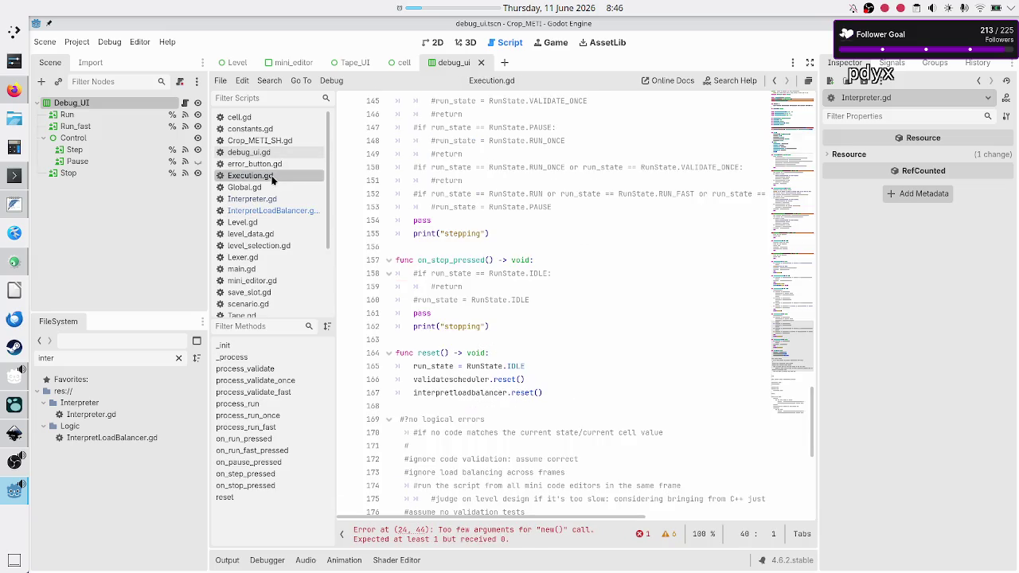
- Try removing InterpretLoadBalancer.new() from line 25, then undo the change
{"action": "scroll", "coordinate": [534, 260], "scroll_direction": "up", "scroll_amount": 15}
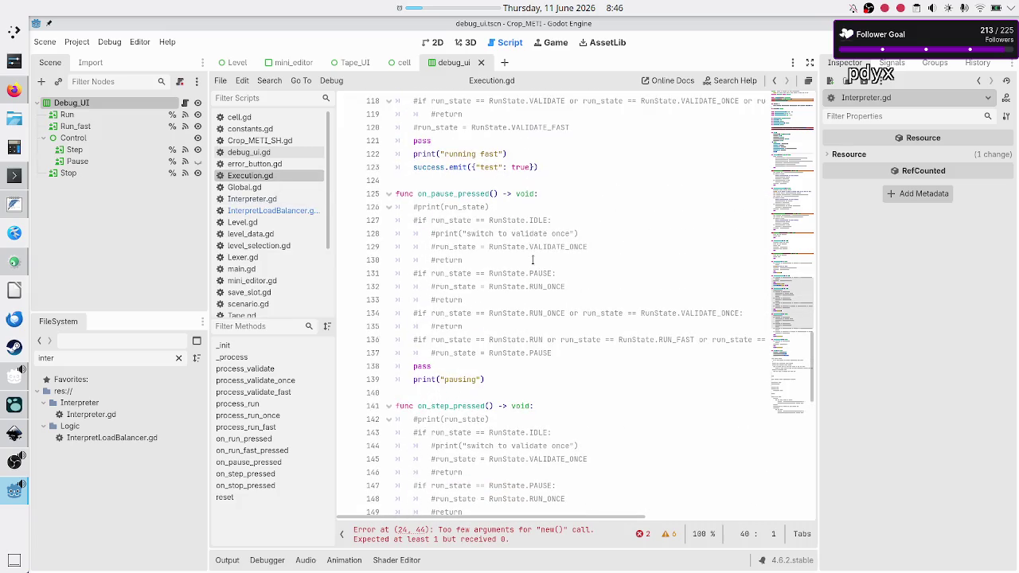
{"action": "scroll", "coordinate": [532, 259], "scroll_direction": "up", "scroll_amount": 15}
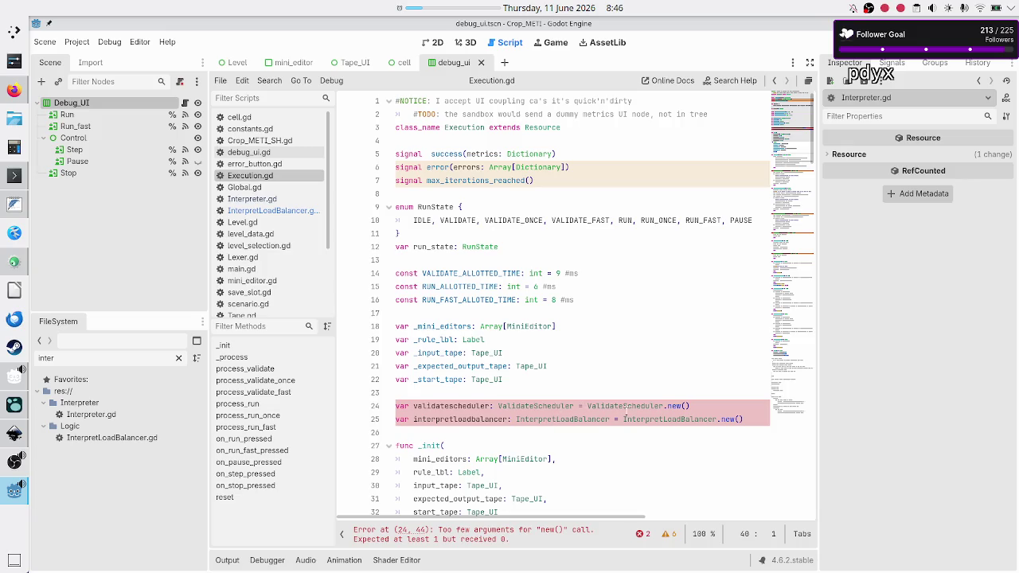
{"action": "mouse_move", "coordinate": [645, 409]}
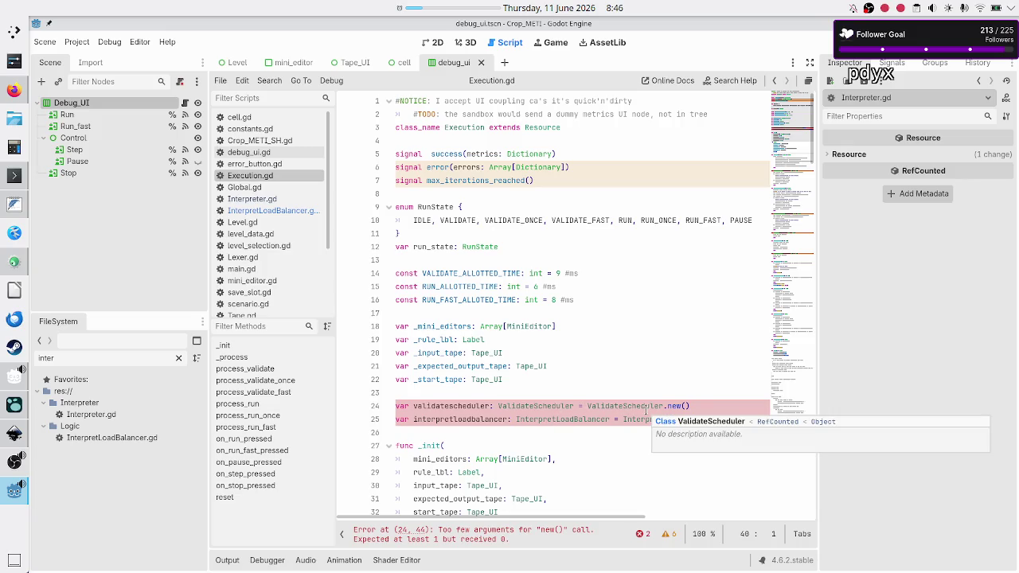
{"action": "left_click", "coordinate": [653, 420]}
{"action": "mouse_move", "coordinate": [654, 422]}
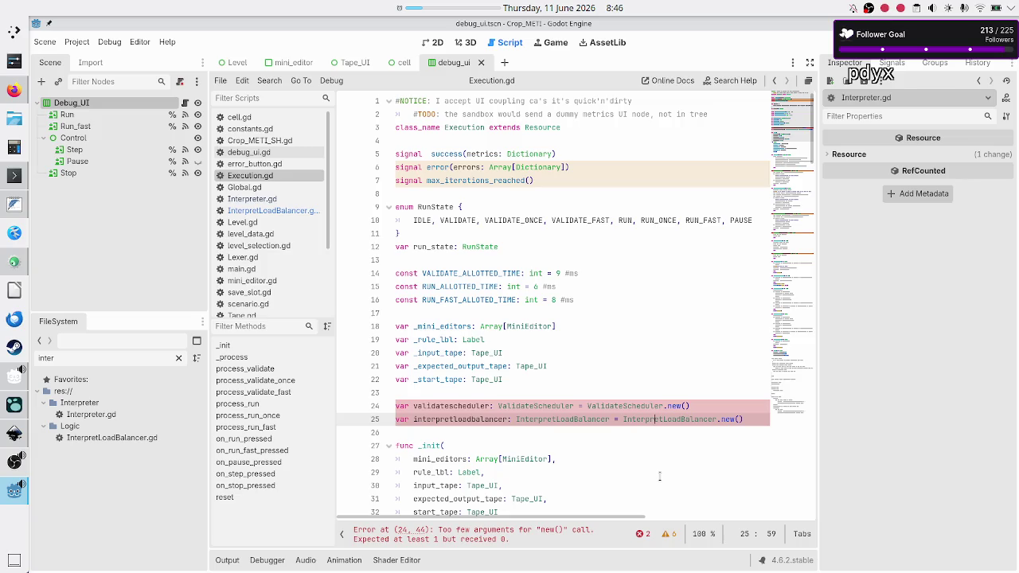
{"action": "double_click", "coordinate": [702, 420]}
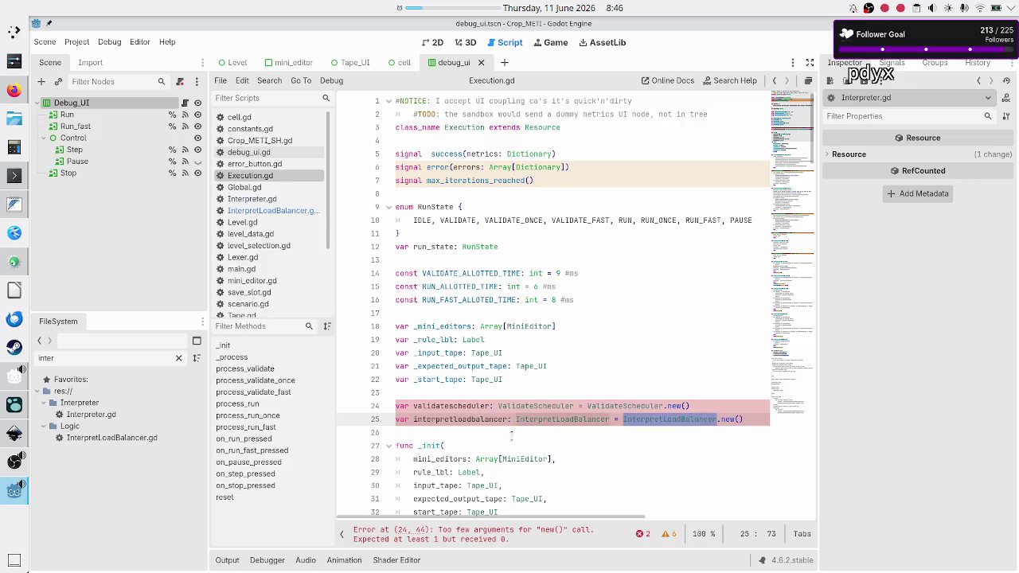
{"action": "double_click", "coordinate": [463, 460]}
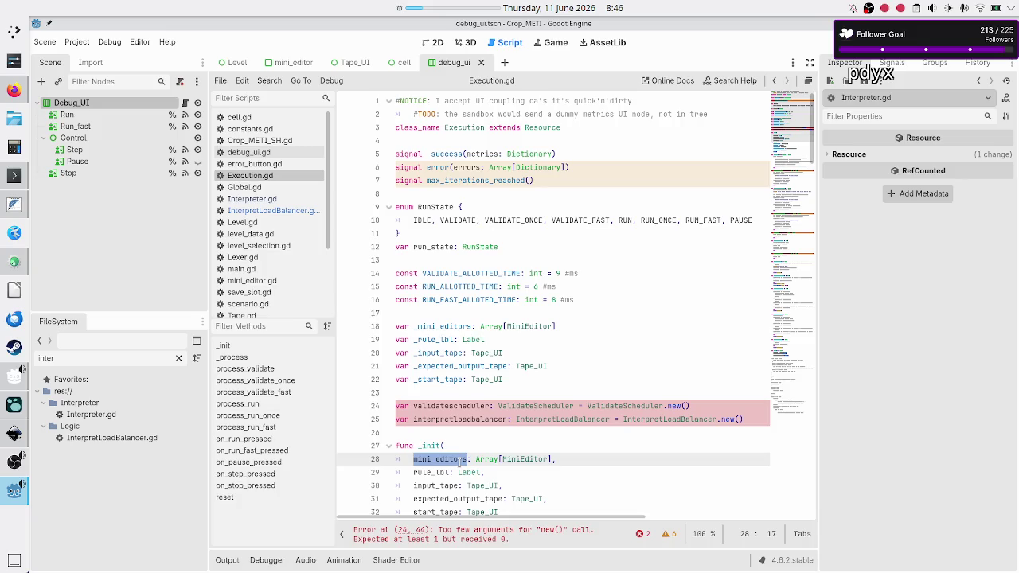
{"action": "left_click", "coordinate": [619, 420]}
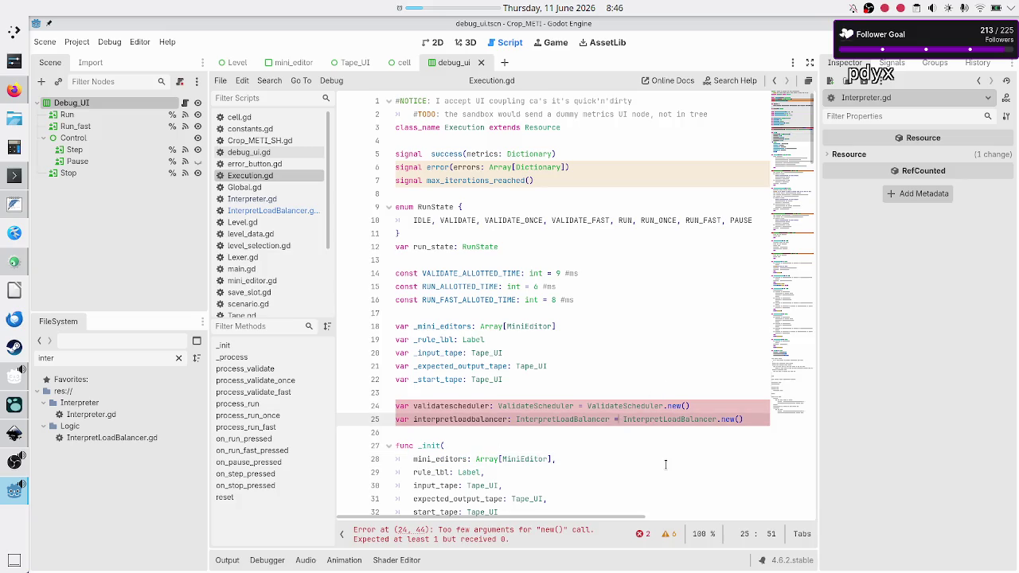
{"action": "key", "text": "shift+End"}
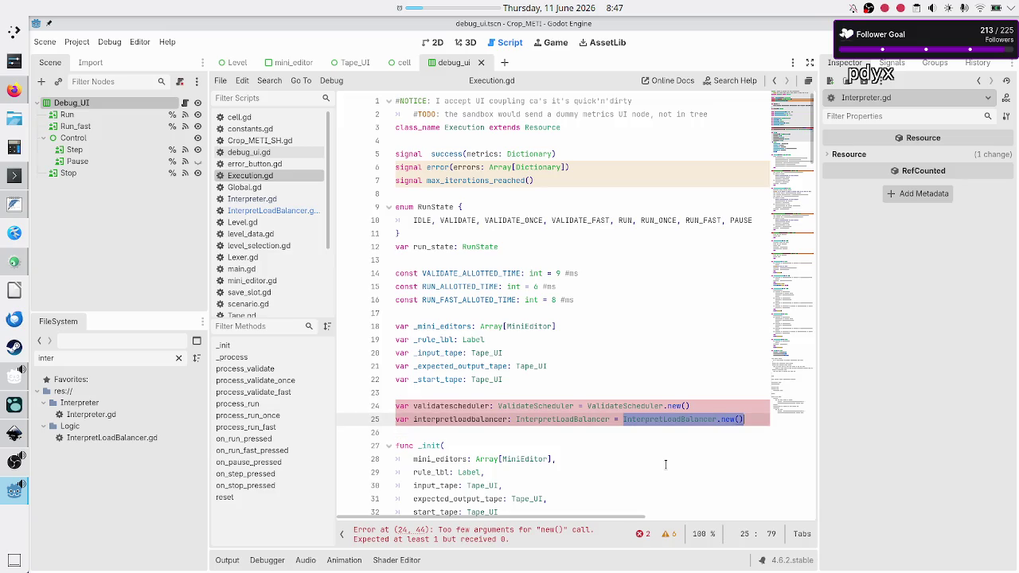
{"action": "key", "text": "BackSpace"}
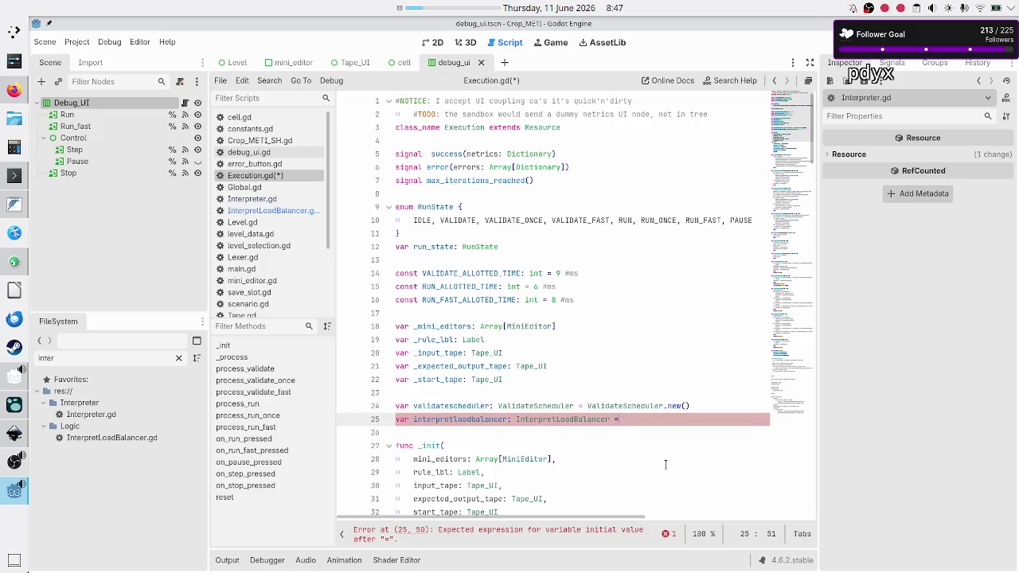
{"action": "key", "text": "BackSpace"}
{"action": "key", "text": "BackSpace"}
{"action": "key", "text": "BackSpace"}
{"action": "key", "text": "Down"}
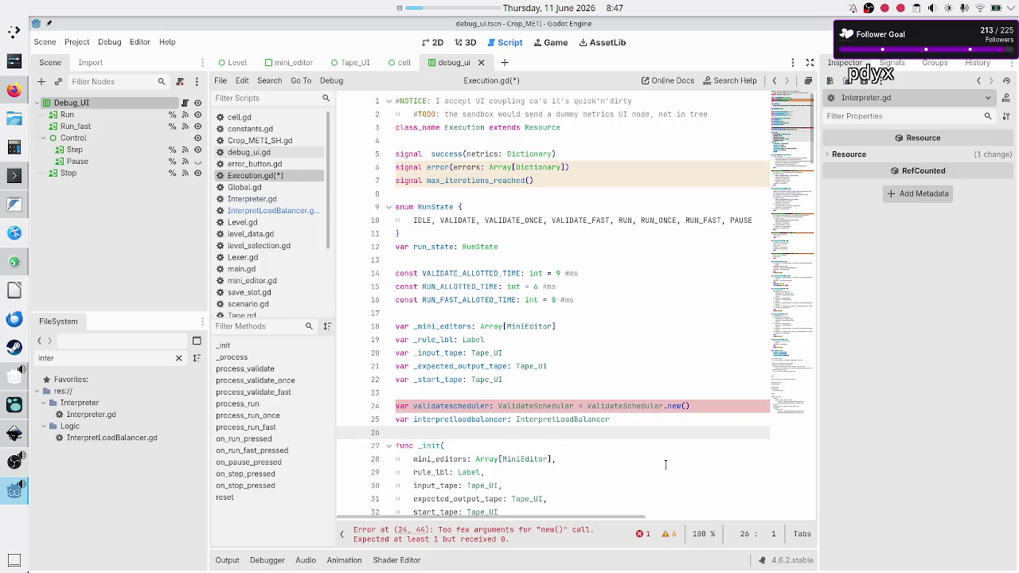
{"action": "key", "text": "ctrl+z"}
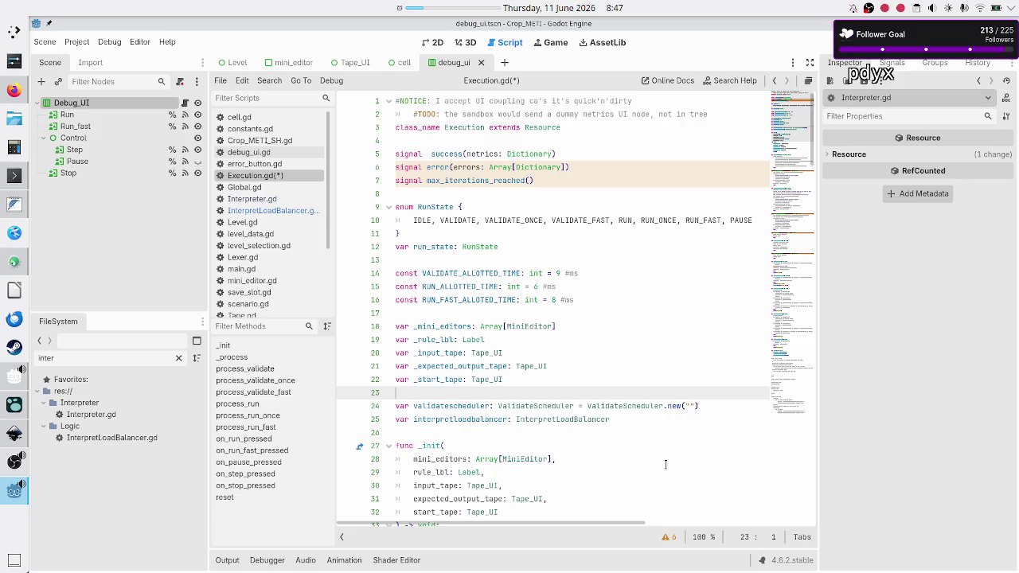
- Delete the ValidateScheduler.new("") call from line 24 and save Execution.gd
{"action": "key", "text": "Down"}
{"action": "key", "text": "Down"}
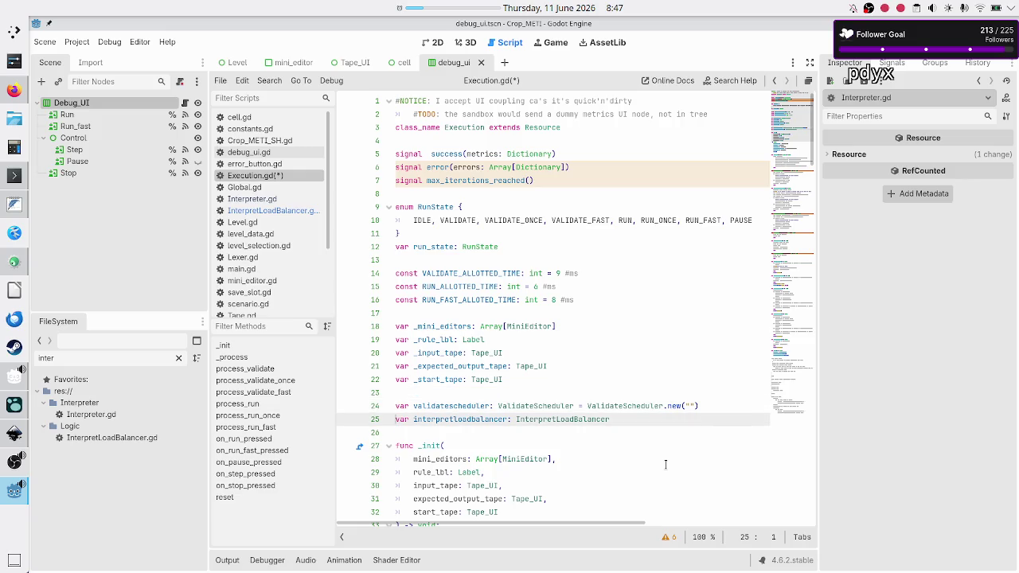
{"action": "key", "text": "Up"}
{"action": "key", "text": "End"}
{"action": "key", "text": "BackSpace"}
{"action": "key", "text": "BackSpace"}
{"action": "key", "text": "BackSpace"}
{"action": "key", "text": "BackSpace"}
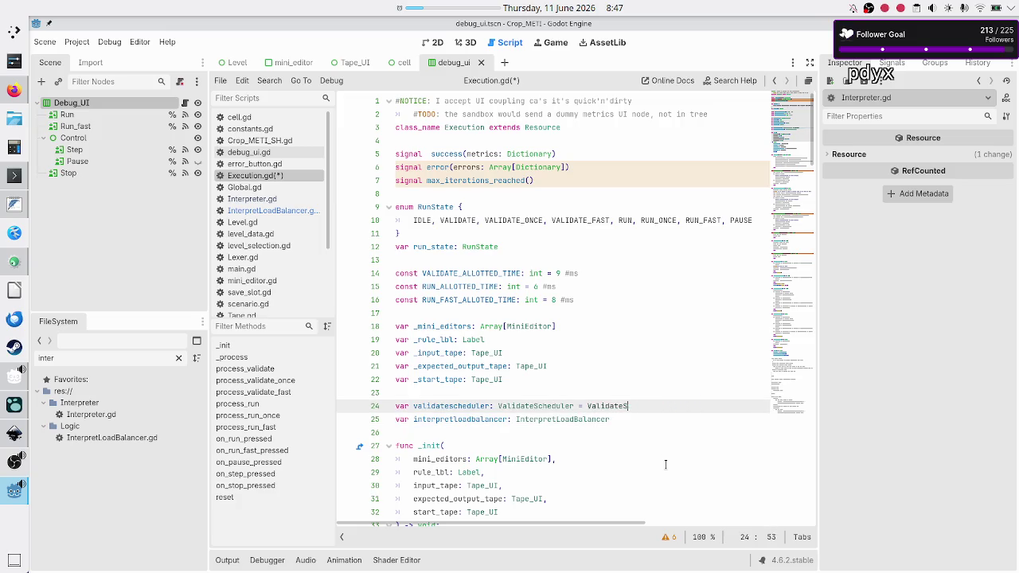
{"action": "key", "text": "Down"}
{"action": "key", "text": "Down"}
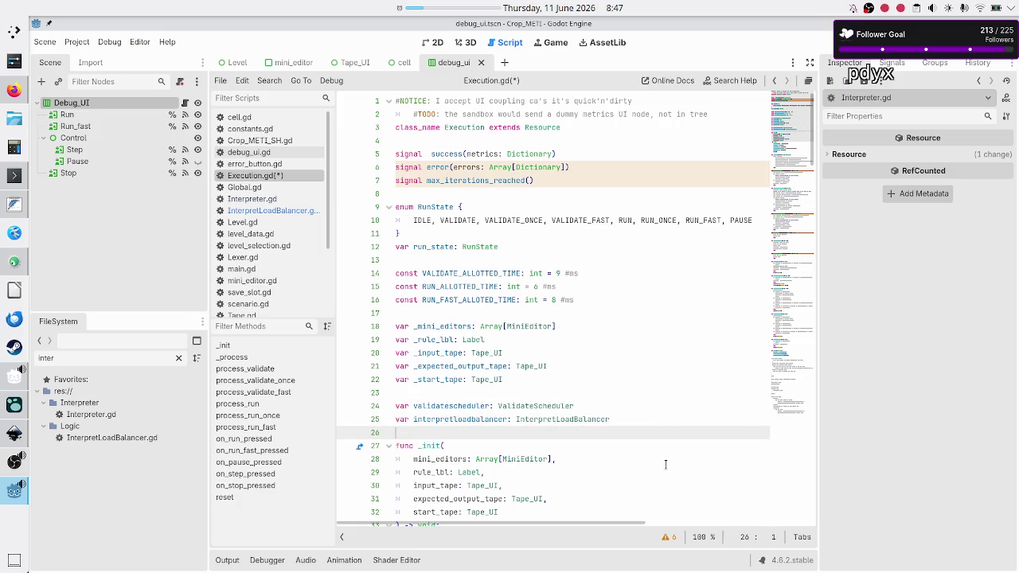
{"action": "key", "text": "ctrl+s"}
{"action": "scroll", "coordinate": [717, 429], "scroll_direction": "down", "scroll_amount": 5}
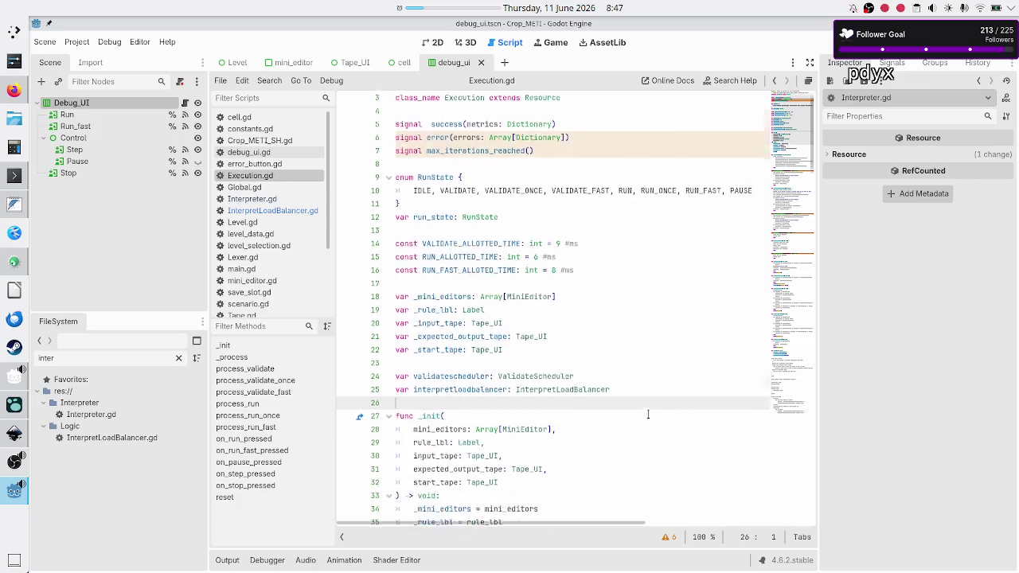
- Uncomment the 'match run_state' block on lines 42–48 and delete the leftover pass line
{"action": "scroll", "coordinate": [648, 414], "scroll_direction": "down", "scroll_amount": 4}
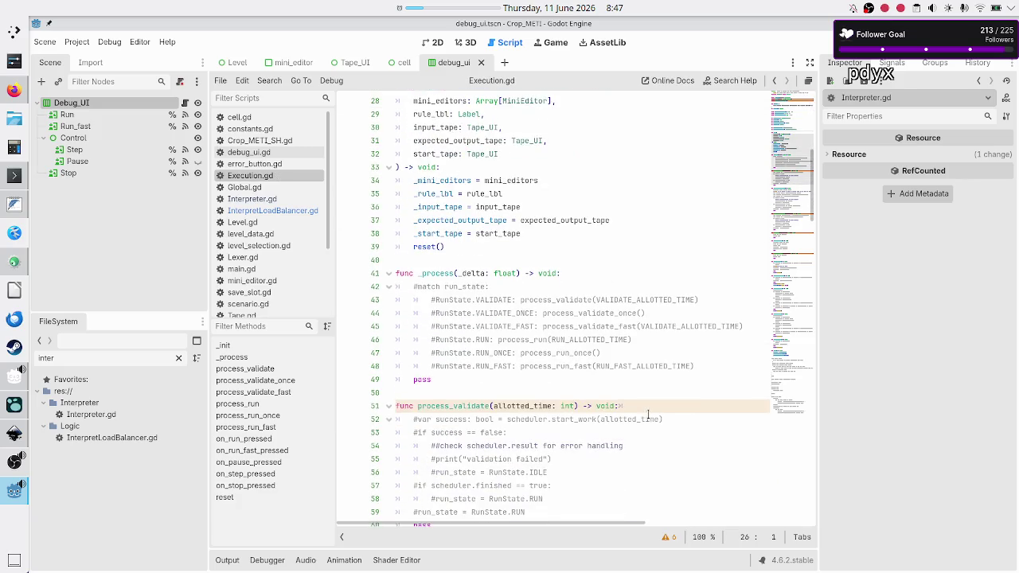
{"action": "left_click", "coordinate": [648, 263]}
{"action": "key", "text": "Down"}
{"action": "key", "text": "Down"}
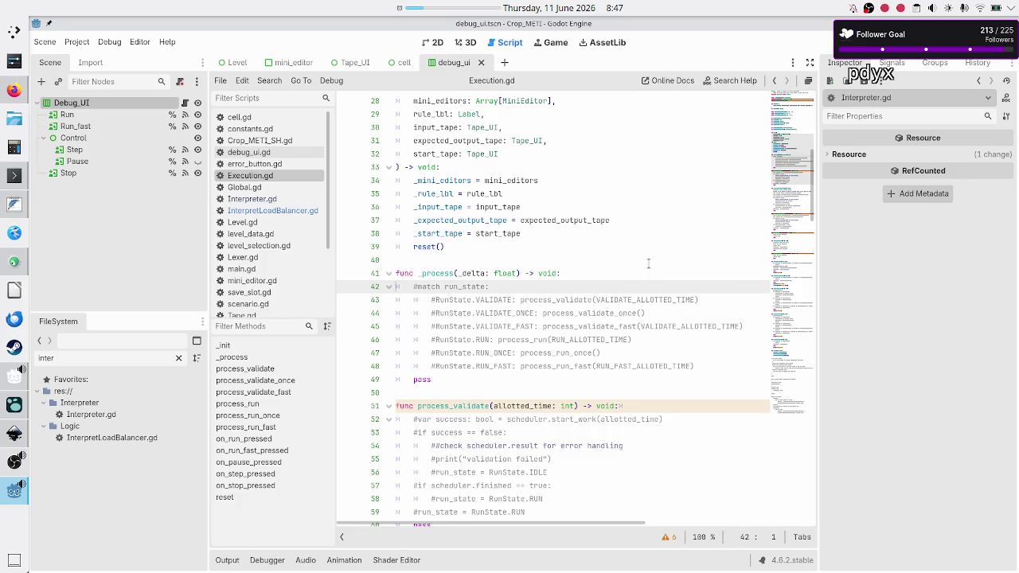
{"action": "key", "text": "shift+Down"}
{"action": "key", "text": "shift+Down"}
{"action": "key", "text": "shift+Down"}
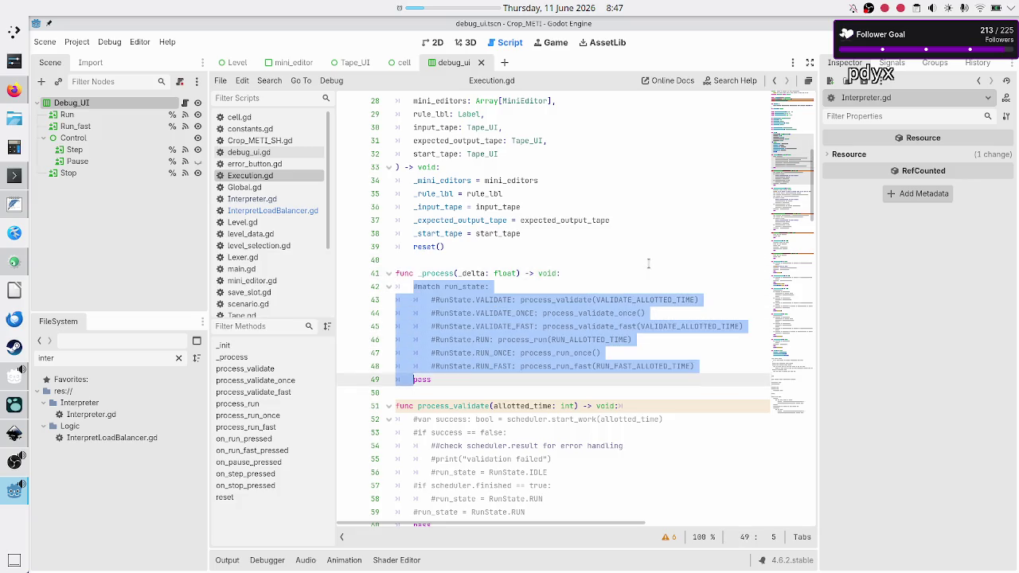
{"action": "key", "text": "shift+End"}
{"action": "key", "text": "ctrl+k"}
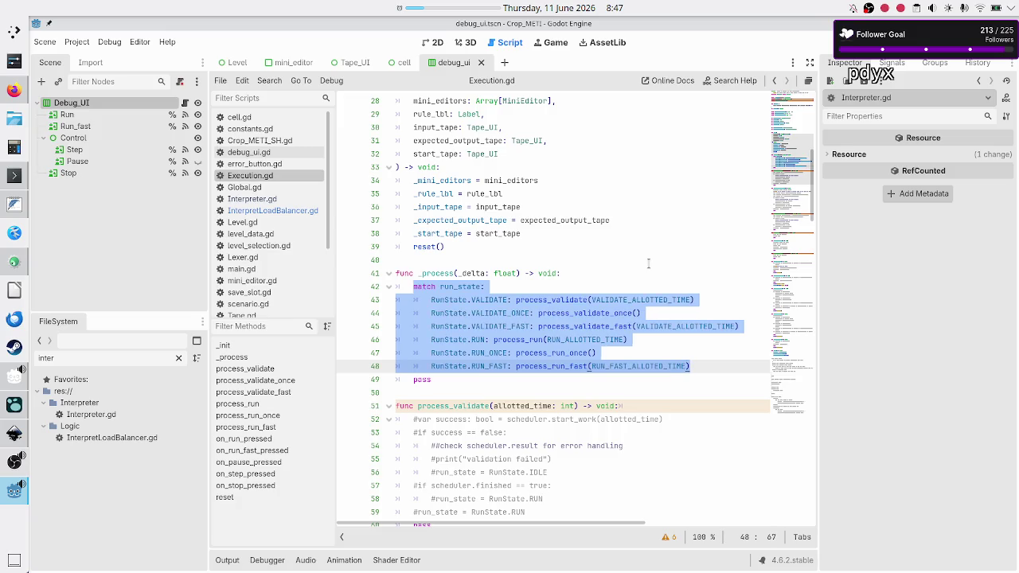
{"action": "key", "text": "Up"}
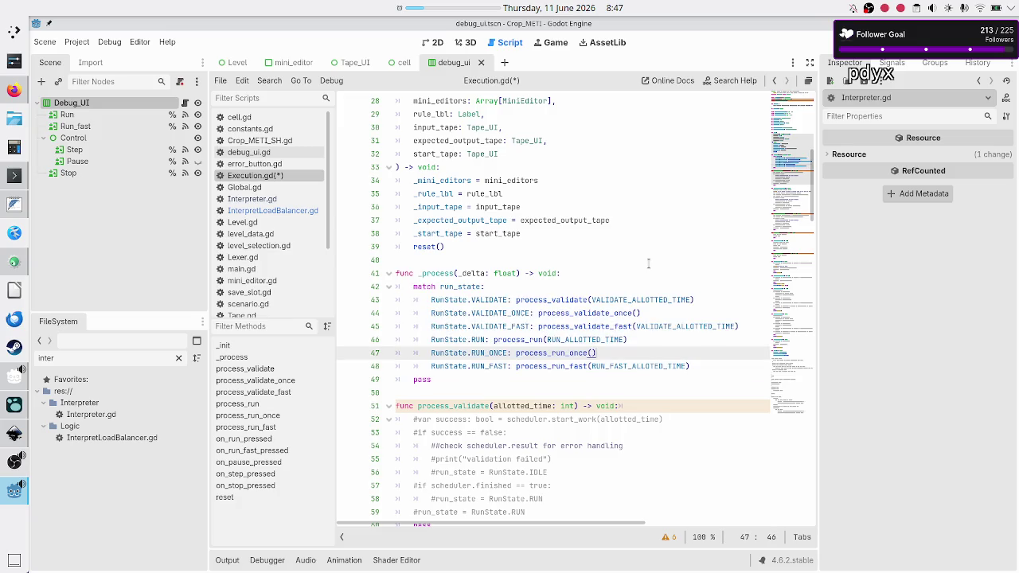
{"action": "key", "text": "Down"}
{"action": "key", "text": "Down"}
{"action": "key", "text": "BackSpace"}
{"action": "key", "text": "BackSpace"}
{"action": "key", "text": "BackSpace"}
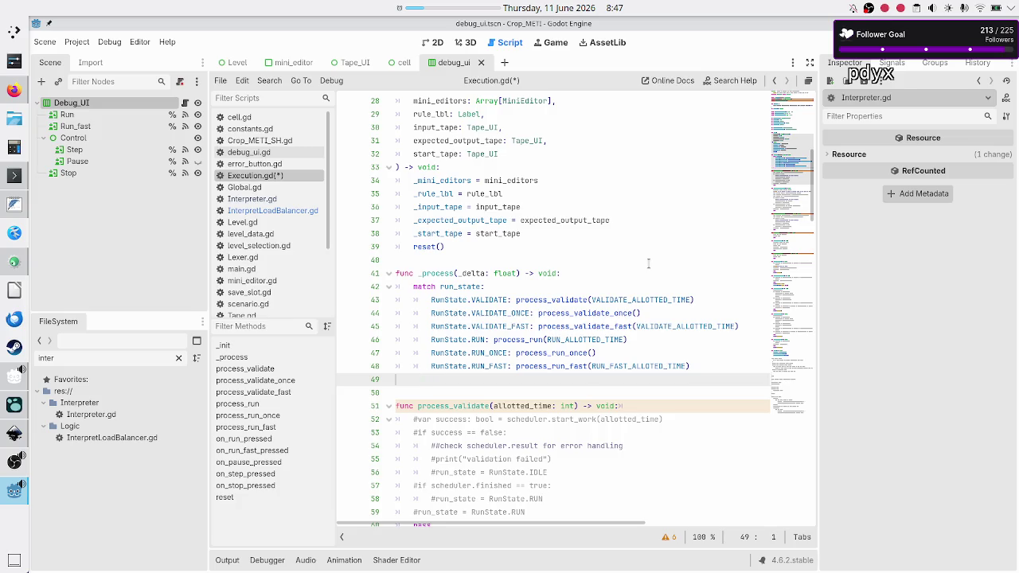
- Inspect the scheduler call in process_validate, then save Execution.gd
{"action": "key", "text": "Down"}
{"action": "key", "text": "Down"}
{"action": "key", "text": "Down"}
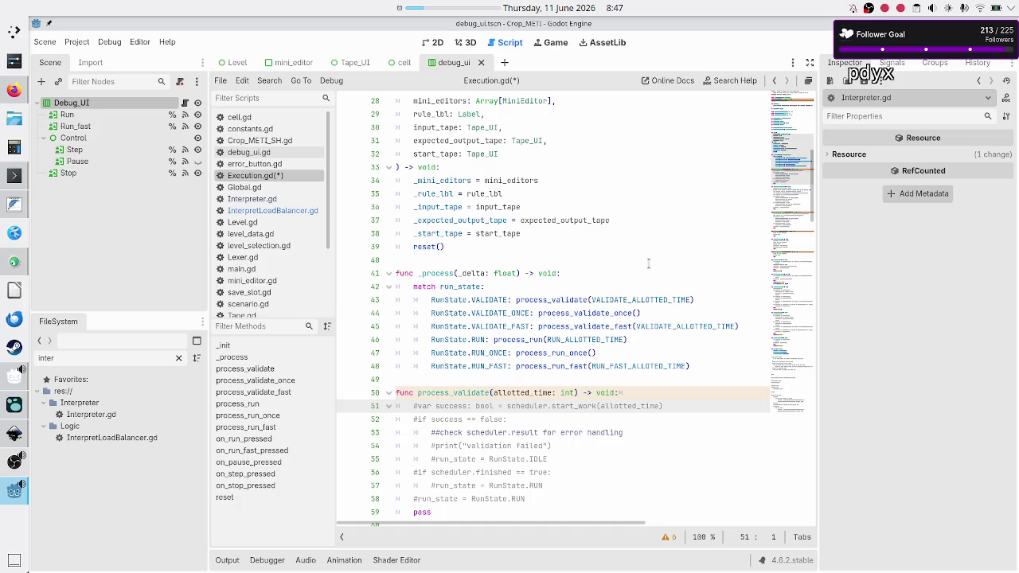
{"action": "key", "text": "Right"}
{"action": "key", "text": "Right"}
{"action": "key", "text": "Right"}
{"action": "key", "text": "shift+Right"}
{"action": "key", "text": "shift+Right"}
{"action": "key", "text": "shift+Right"}
{"action": "key", "text": "Left"}
{"action": "key", "text": "Up"}
{"action": "key", "text": "Up"}
{"action": "key", "text": "Up"}
{"action": "key", "text": "Up"}
{"action": "key", "text": "Up"}
{"action": "key", "text": "Up"}
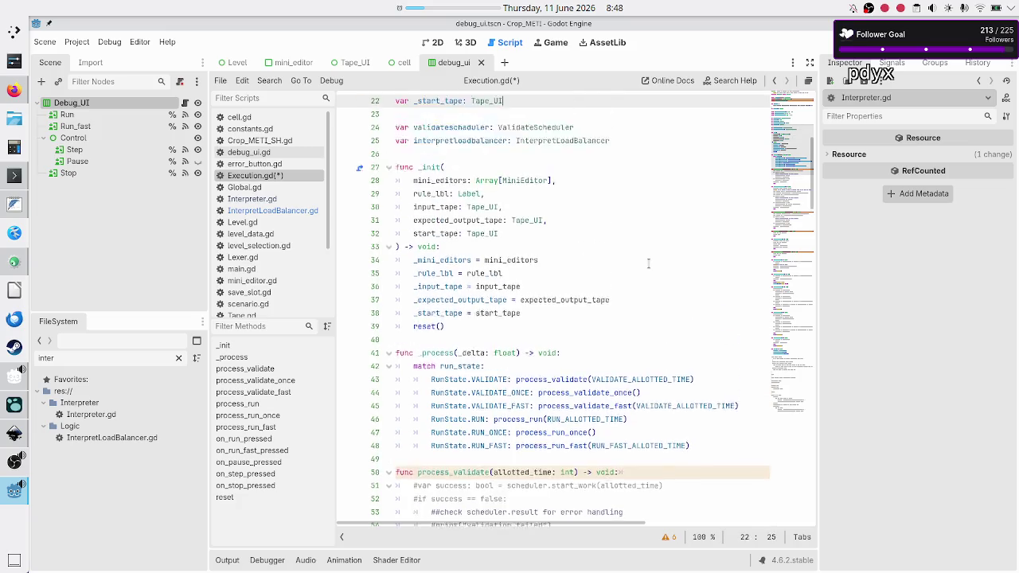
{"action": "key", "text": "Down"}
{"action": "key", "text": "Down"}
{"action": "key", "text": "Down"}
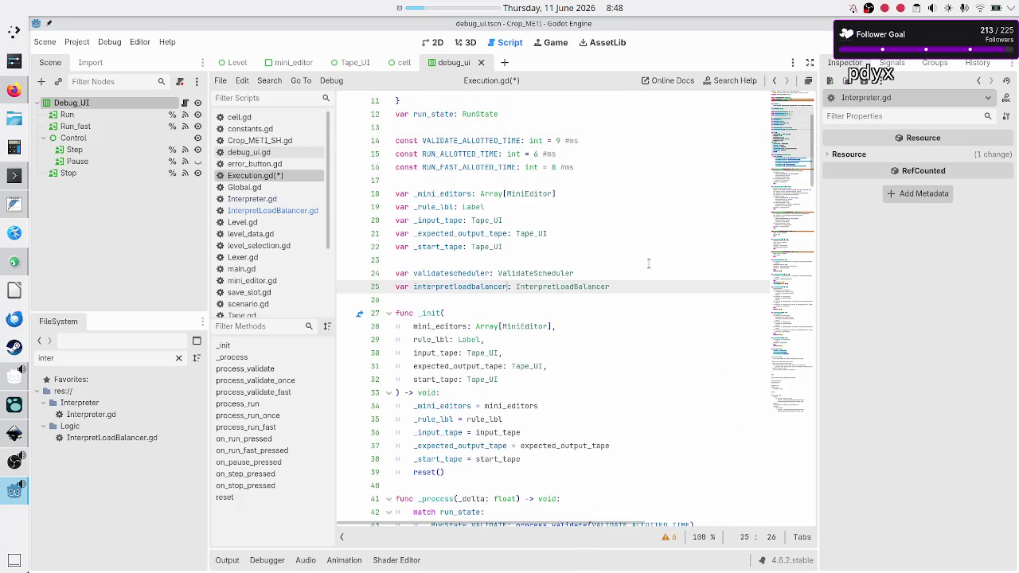
{"action": "key", "text": "ctrl+s"}
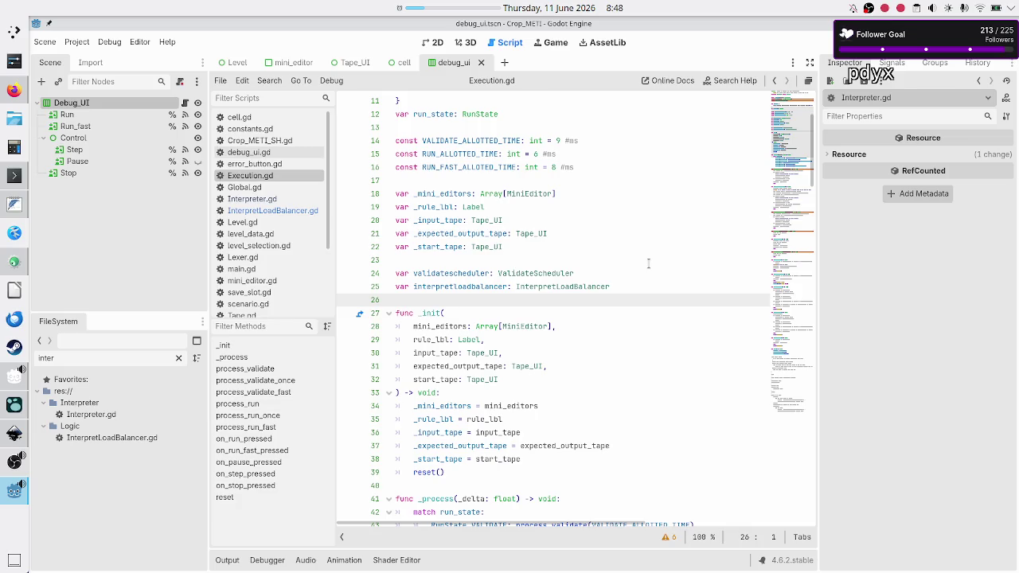
{"action": "left_click", "coordinate": [13, 90]}
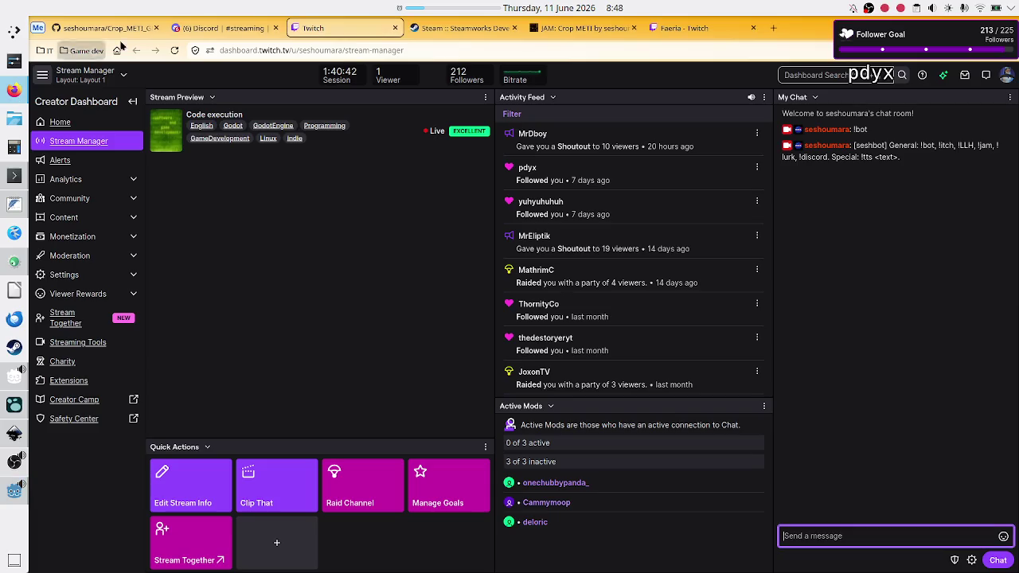
- In the GitHub tab, browse Crop_METI's Logic scheduler scripts, then return to the Crop_METI folder
{"action": "left_click", "coordinate": [213, 31]}
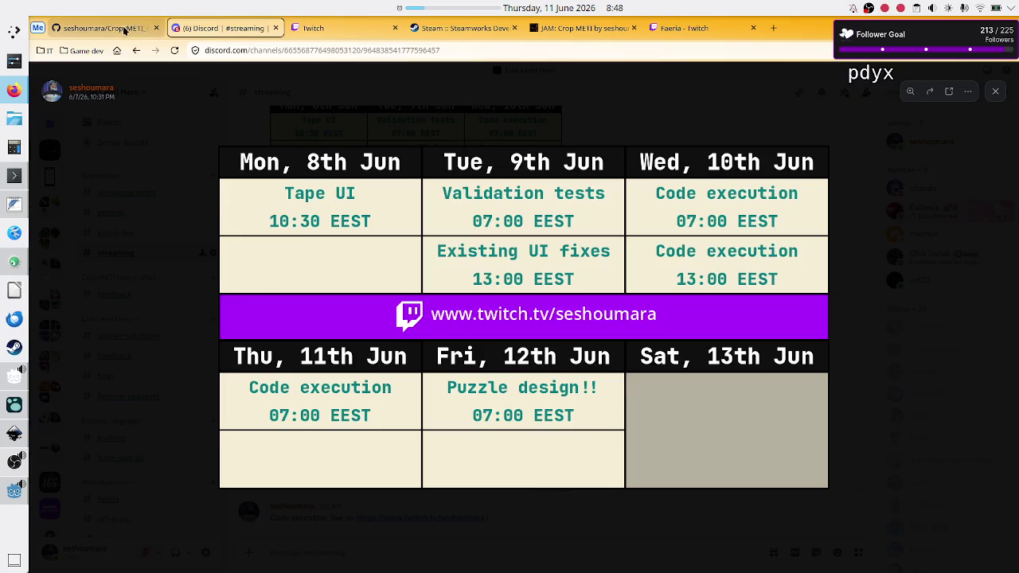
{"action": "left_click", "coordinate": [104, 27]}
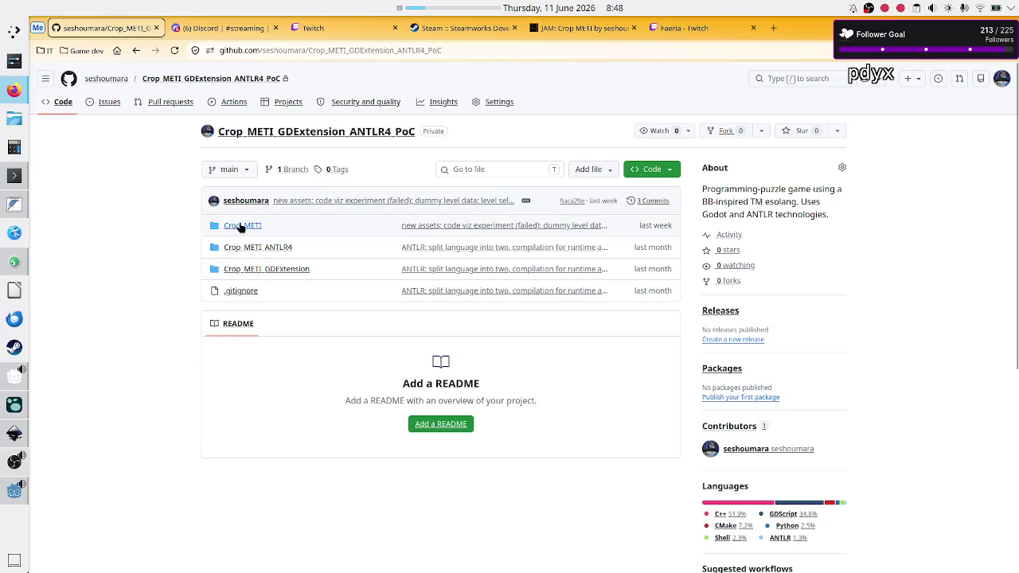
{"action": "left_click", "coordinate": [249, 227]}
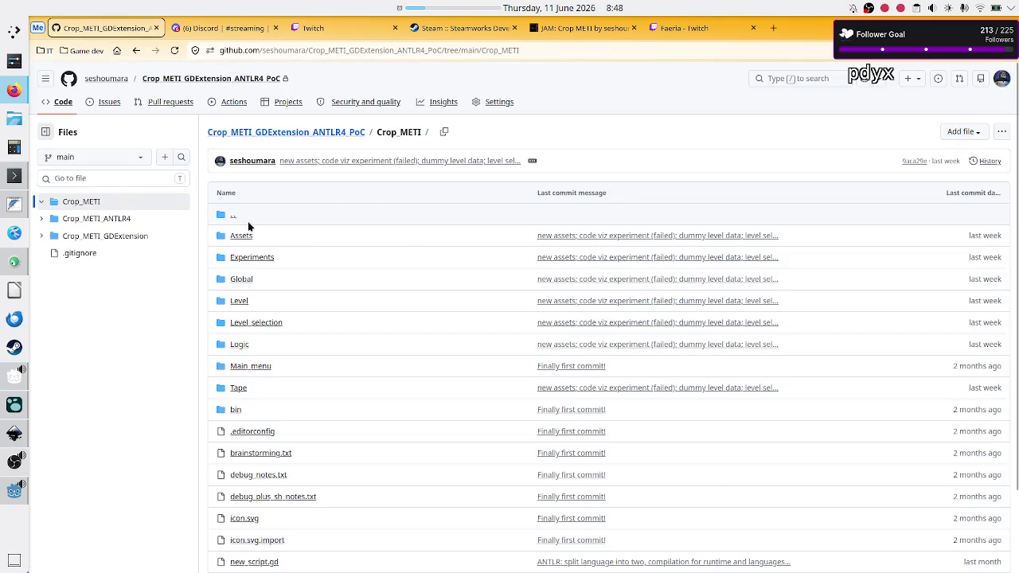
{"action": "scroll", "coordinate": [274, 371], "scroll_direction": "down", "scroll_amount": 2}
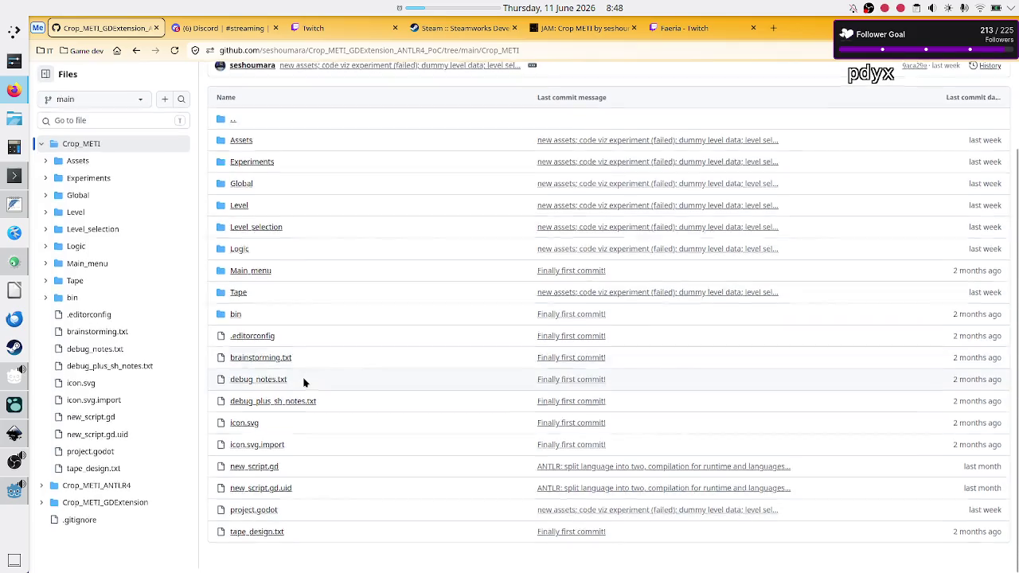
{"action": "left_click", "coordinate": [239, 255]}
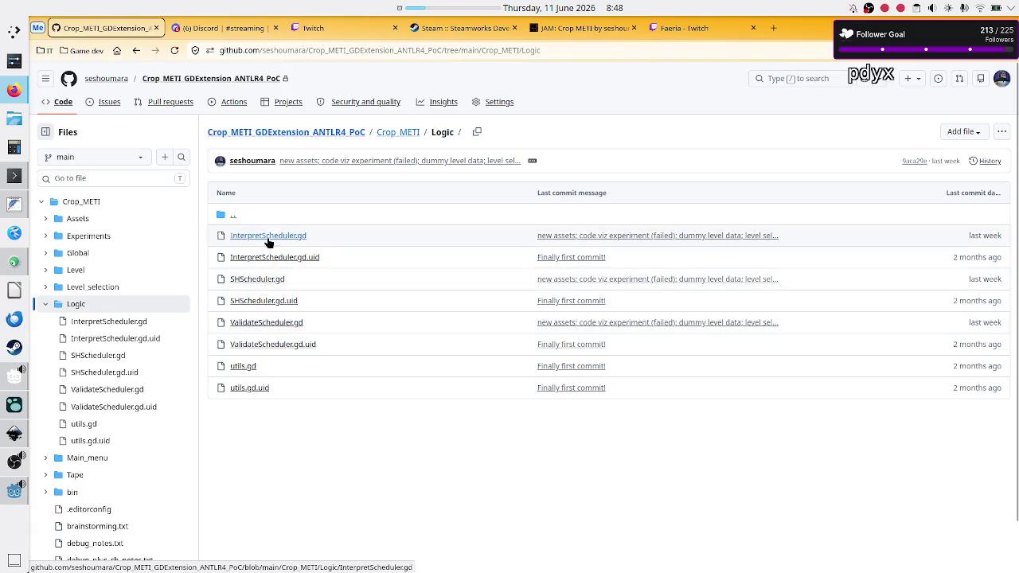
{"action": "left_click", "coordinate": [401, 135]}
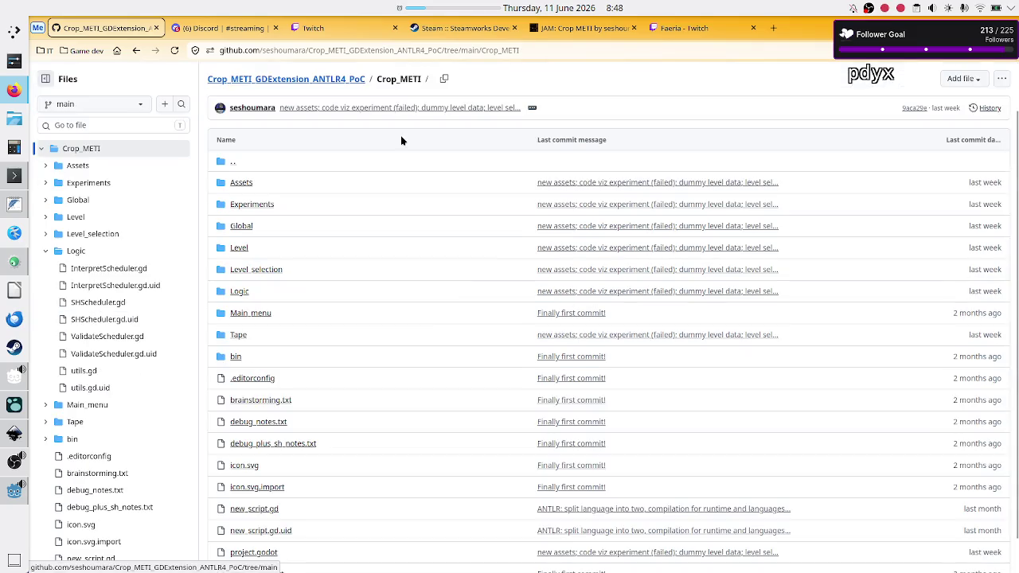
{"action": "left_click", "coordinate": [239, 250]}
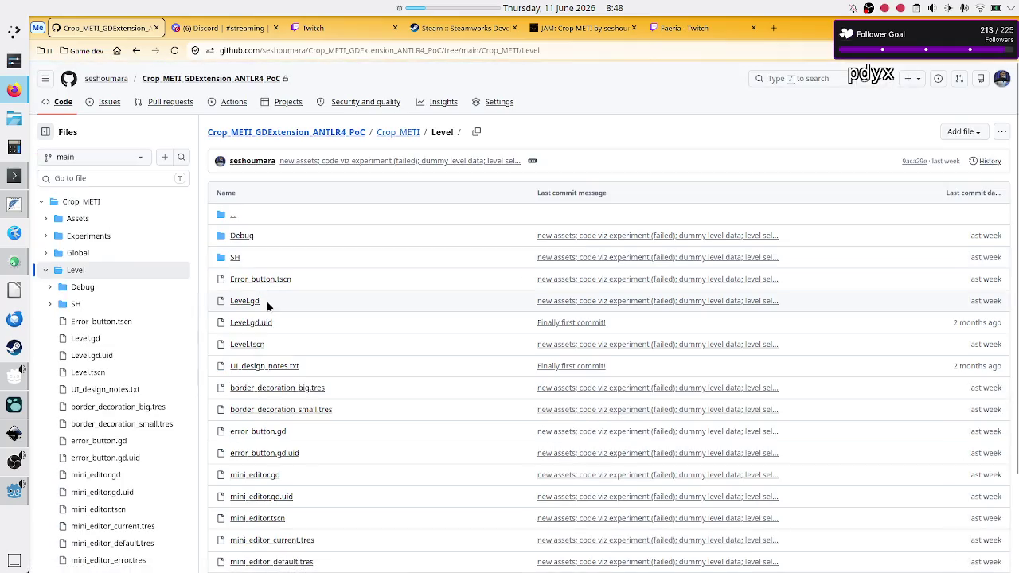
{"action": "scroll", "coordinate": [292, 353], "scroll_direction": "down", "scroll_amount": 2}
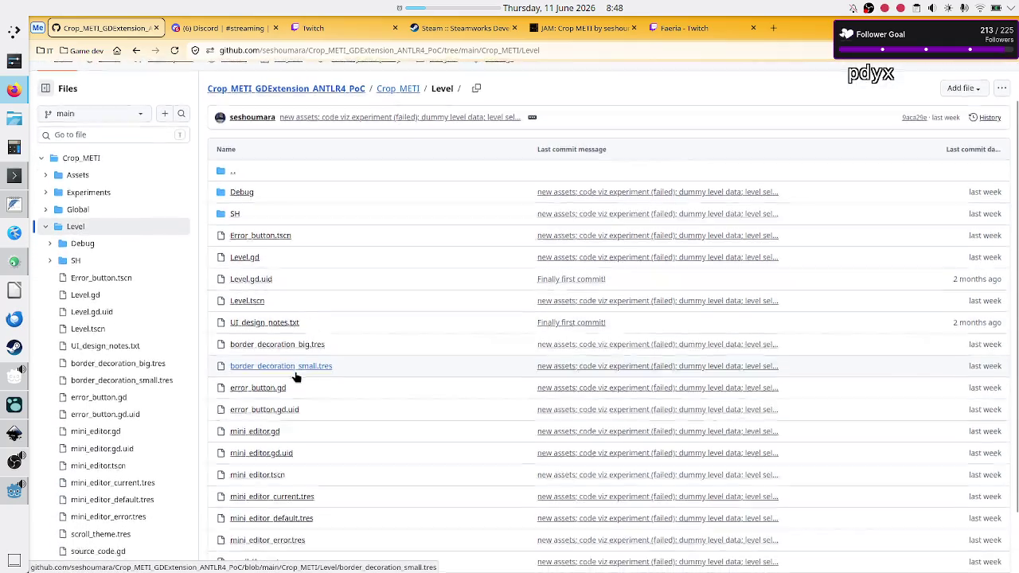
{"action": "scroll", "coordinate": [295, 377], "scroll_direction": "down", "scroll_amount": 1}
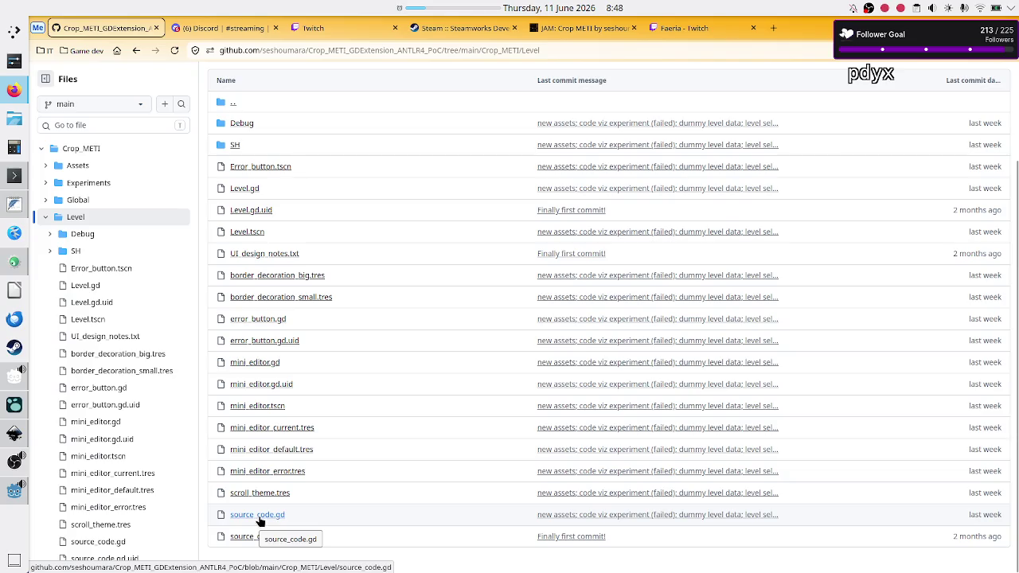
{"action": "left_click", "coordinate": [238, 122]}
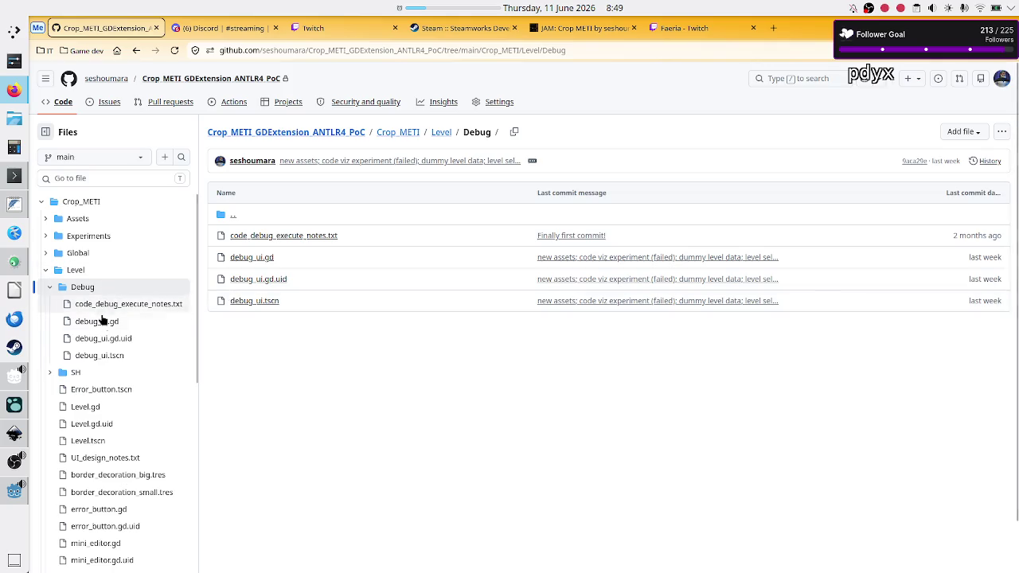
{"action": "scroll", "coordinate": [118, 388], "scroll_direction": "down", "scroll_amount": 4}
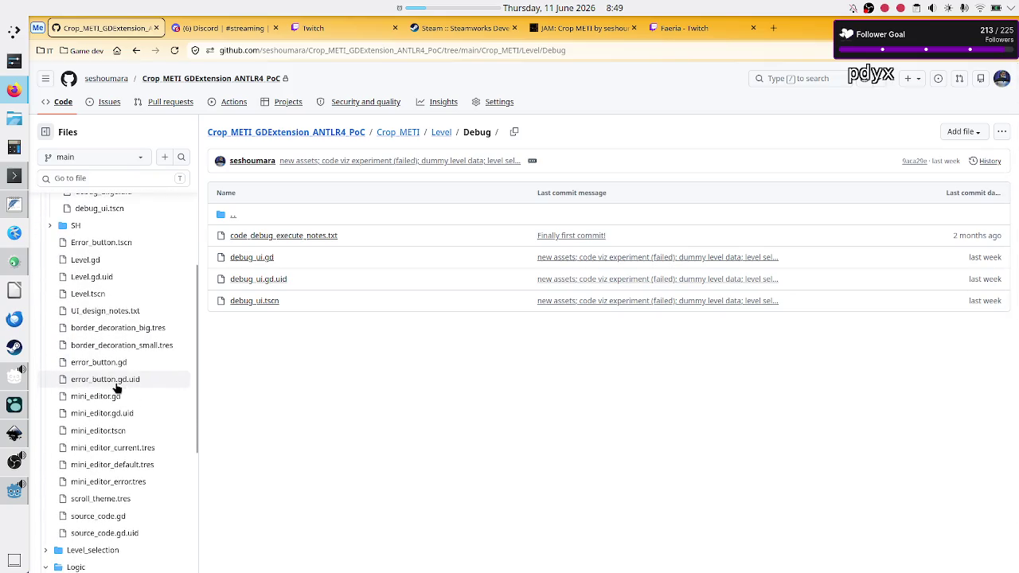
{"action": "scroll", "coordinate": [118, 389], "scroll_direction": "up", "scroll_amount": 4}
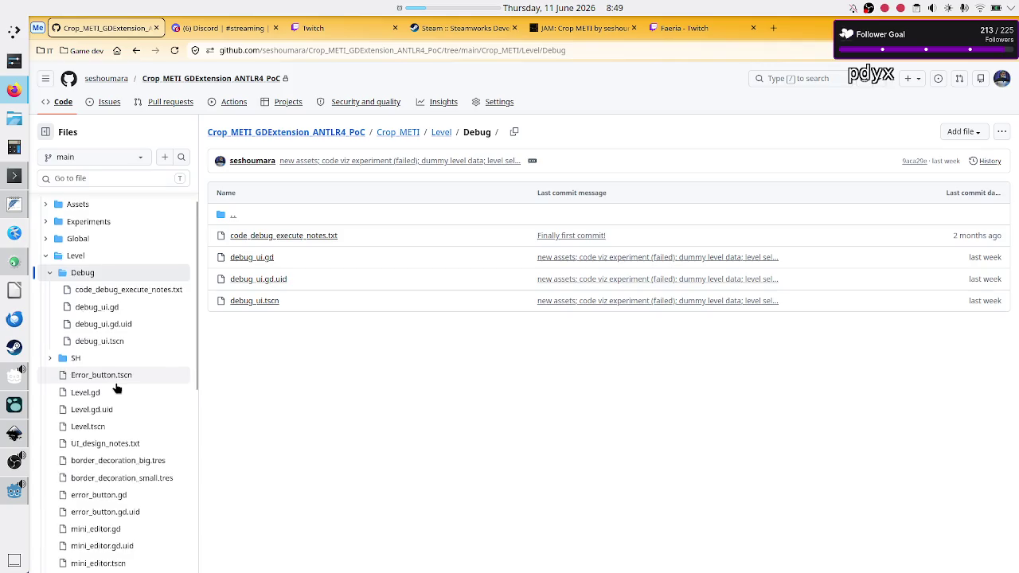
{"action": "scroll", "coordinate": [116, 388], "scroll_direction": "down", "scroll_amount": 1}
{"action": "scroll", "coordinate": [116, 388], "scroll_direction": "down", "scroll_amount": 3}
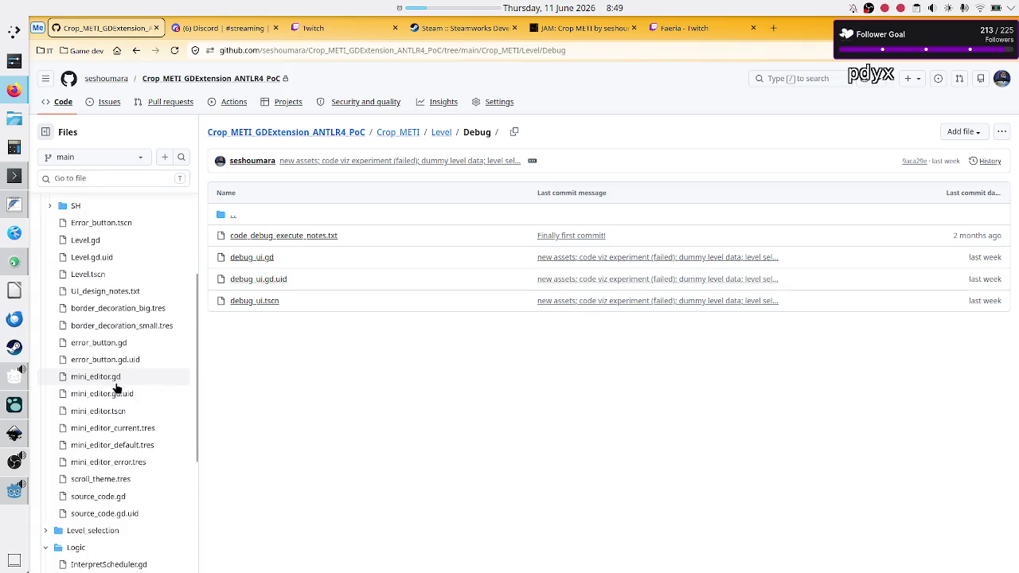
{"action": "scroll", "coordinate": [116, 388], "scroll_direction": "up", "scroll_amount": 5}
{"action": "scroll", "coordinate": [116, 388], "scroll_direction": "down", "scroll_amount": 6}
{"action": "scroll", "coordinate": [116, 388], "scroll_direction": "down", "scroll_amount": 3}
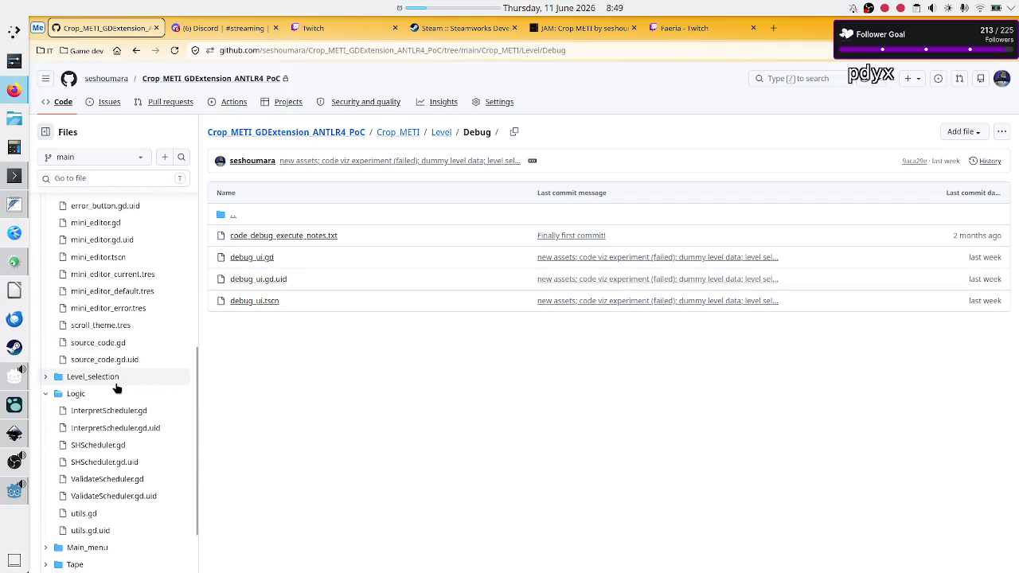
{"action": "scroll", "coordinate": [117, 387], "scroll_direction": "down", "scroll_amount": 2}
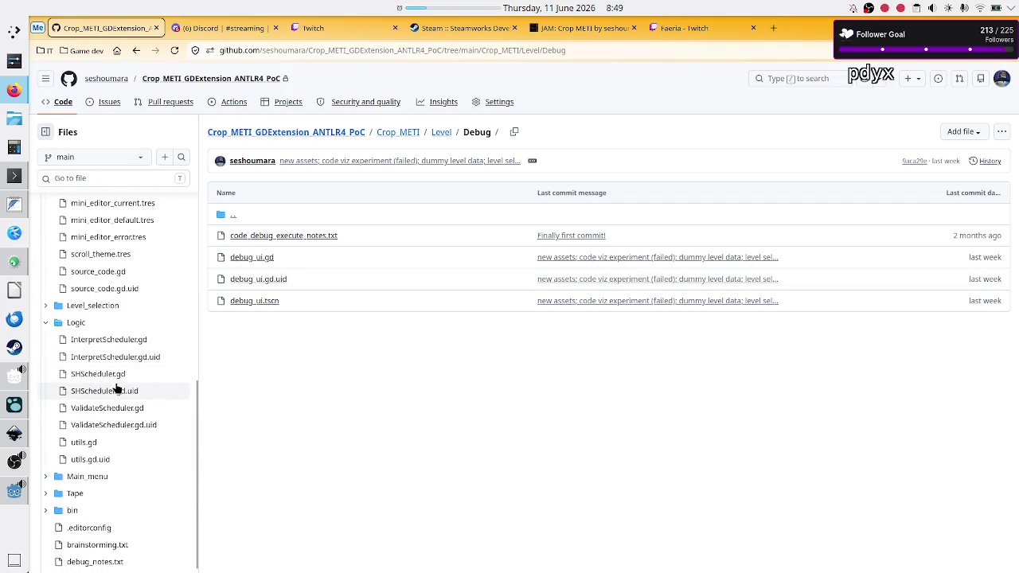
{"action": "left_click", "coordinate": [14, 176]}
- Run git status in the Crop_METI project and scroll up through its output
{"action": "type", "text": "git status"}
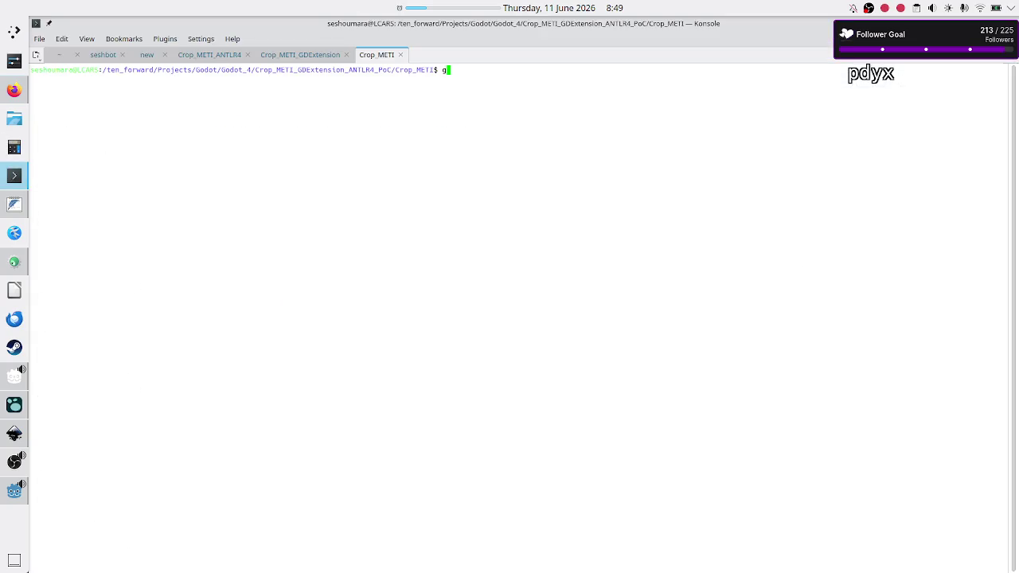
{"action": "key", "text": "Return"}
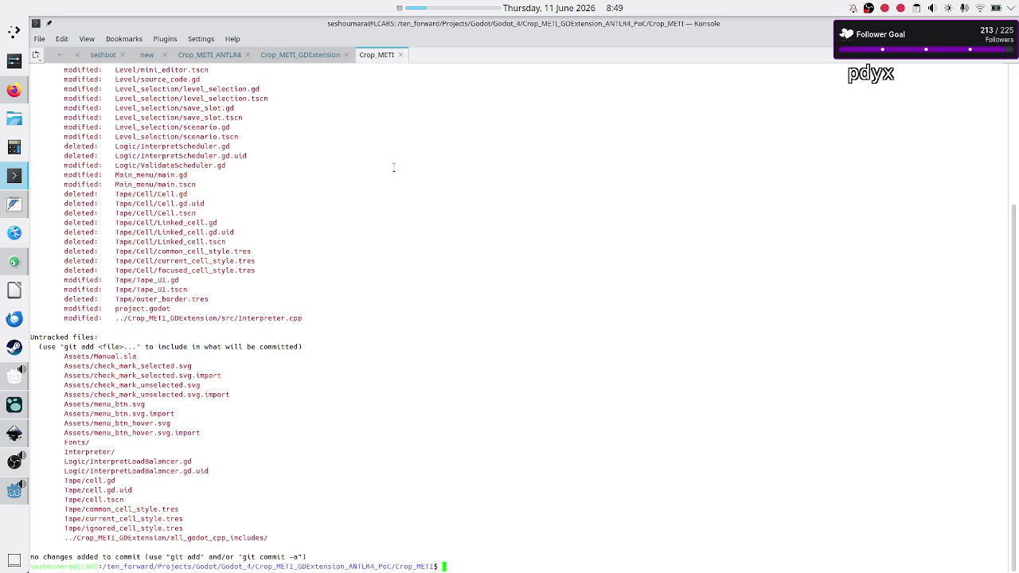
{"action": "scroll", "coordinate": [393, 167], "scroll_direction": "up", "scroll_amount": 6}
{"action": "scroll", "coordinate": [393, 167], "scroll_direction": "up", "scroll_amount": 1}
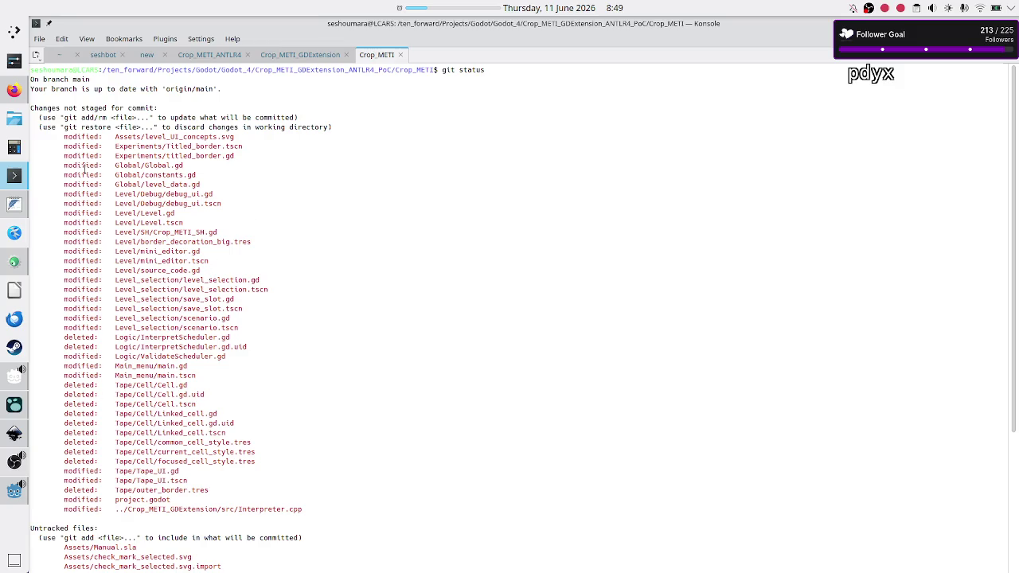
- Highlight the deleted InterpretScheduler and Tape/Cell files in the status output
{"action": "mouse_move", "coordinate": [145, 338]}
{"action": "left_mouse_down"}
{"action": "mouse_move", "coordinate": [231, 337]}
{"action": "mouse_move", "coordinate": [212, 363]}
{"action": "left_mouse_up"}
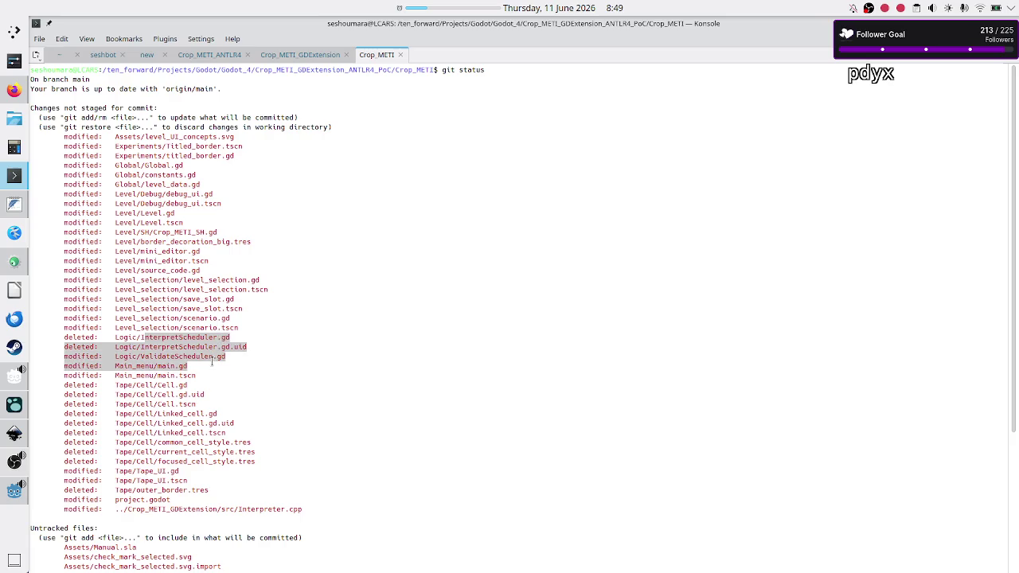
{"action": "mouse_move", "coordinate": [123, 386]}
{"action": "left_mouse_down"}
{"action": "mouse_move", "coordinate": [188, 388]}
{"action": "mouse_move", "coordinate": [163, 395]}
{"action": "mouse_move", "coordinate": [191, 402]}
{"action": "mouse_move", "coordinate": [171, 478]}
{"action": "left_mouse_up"}
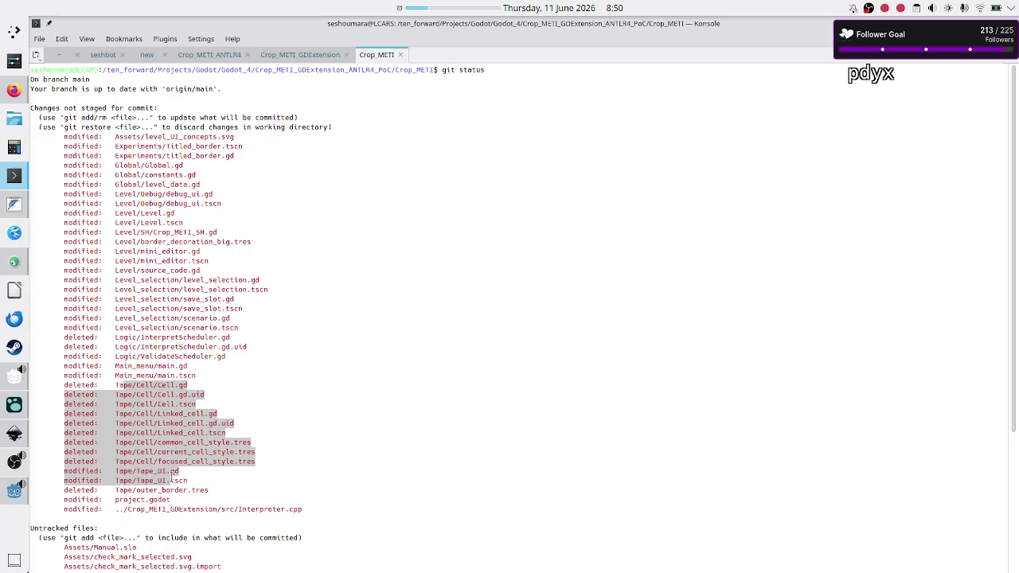
{"action": "left_click", "coordinate": [288, 428]}
{"action": "scroll", "coordinate": [315, 386], "scroll_direction": "down", "scroll_amount": 7}
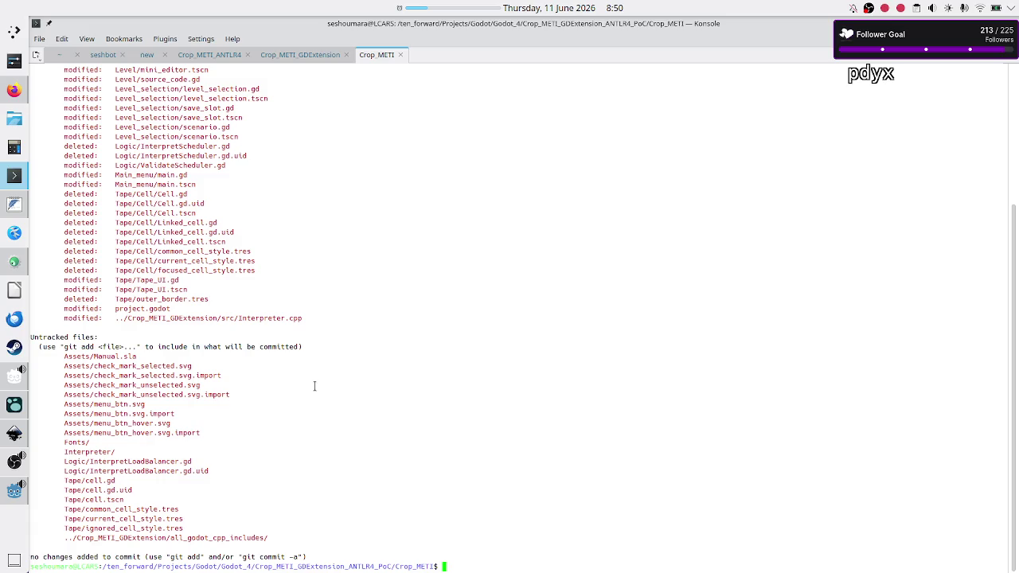
- Highlight the untracked Interpreter/ folder, InterpretLoadBalancer.gd files, and Experiments titled_border entries
{"action": "double_click", "coordinate": [96, 452]}
{"action": "double_click", "coordinate": [109, 462]}
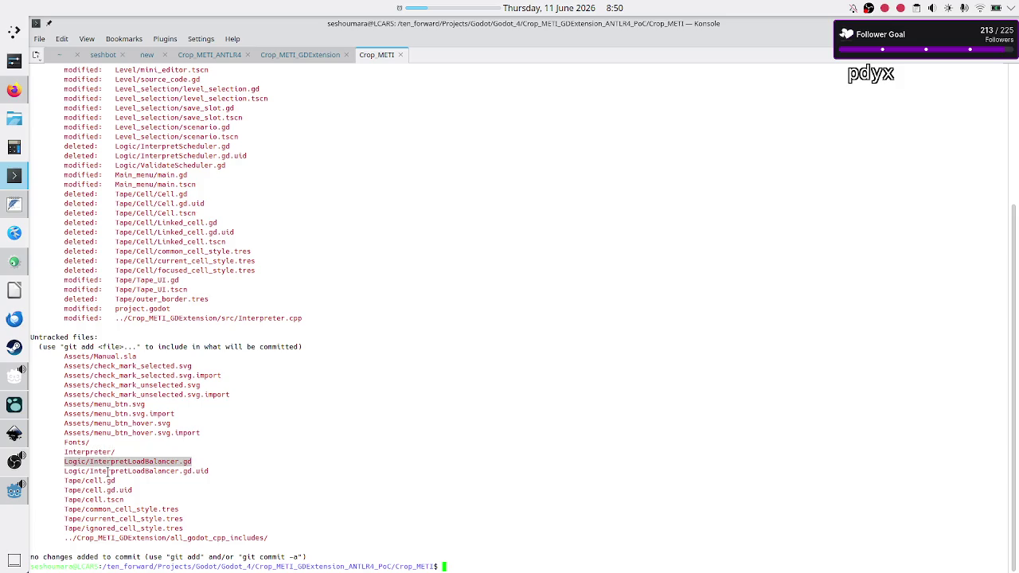
{"action": "double_click", "coordinate": [107, 471]}
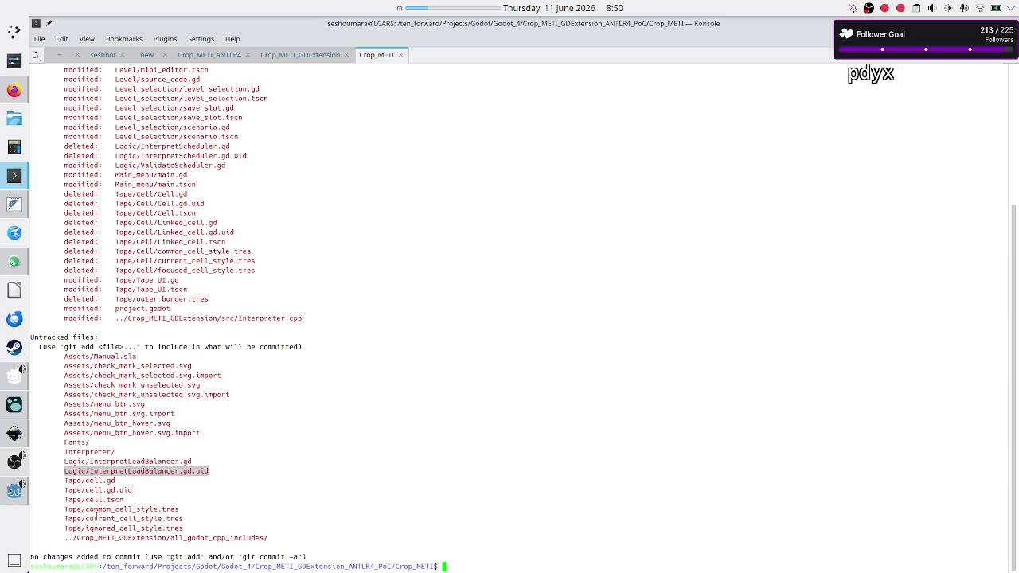
{"action": "left_click", "coordinate": [318, 389]}
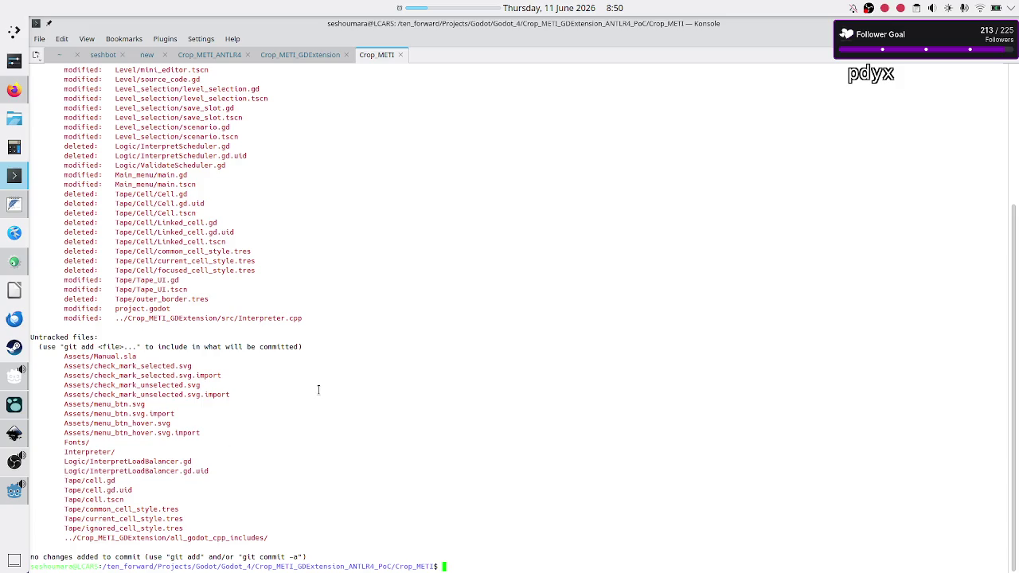
{"action": "scroll", "coordinate": [318, 389], "scroll_direction": "up", "scroll_amount": 7}
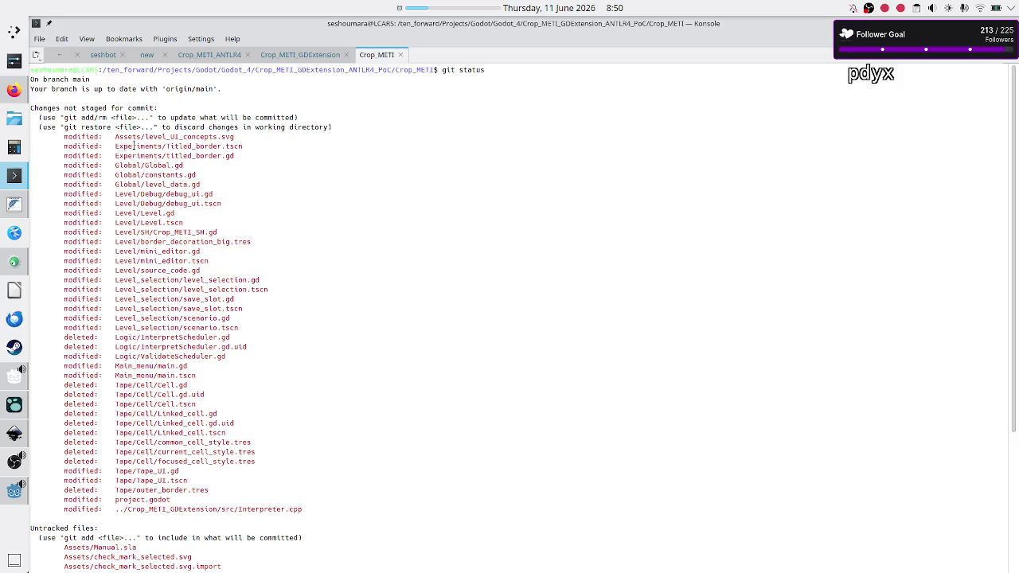
{"action": "left_click_drag", "start_coordinate": [133, 146], "coordinate": [166, 155]}
{"action": "left_click", "coordinate": [167, 155]}
- Back in GitHub, expand the Tape folder, then expand and collapse its Cell subfolder
{"action": "left_click", "coordinate": [14, 89]}
{"action": "scroll", "coordinate": [128, 414], "scroll_direction": "down", "scroll_amount": 3}
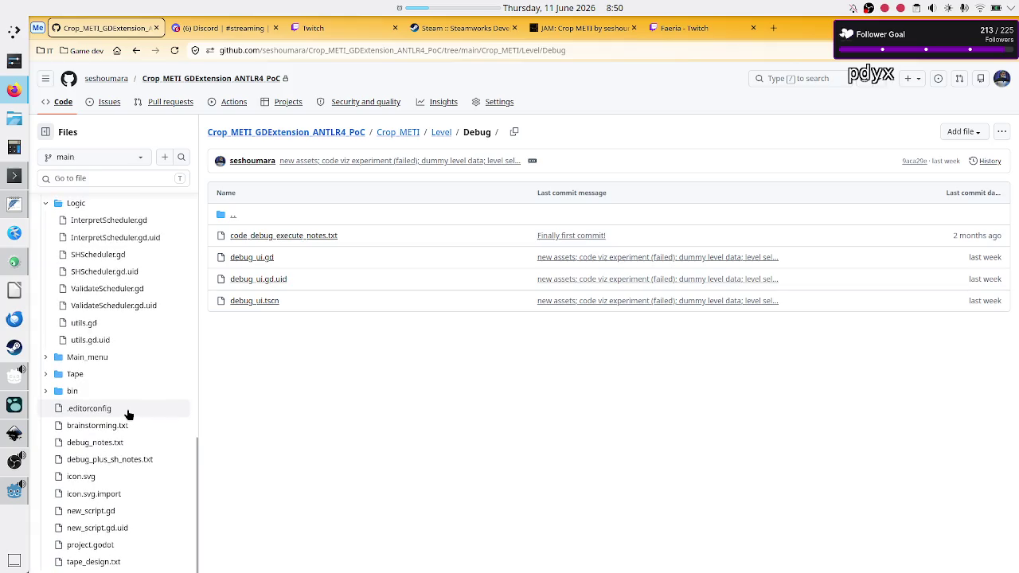
{"action": "left_click", "coordinate": [46, 374]}
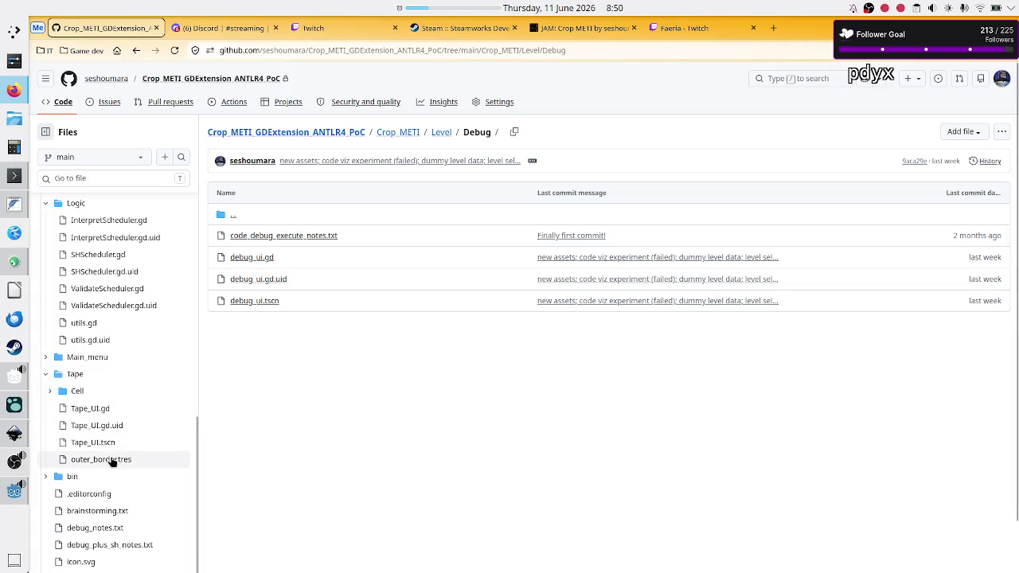
{"action": "left_click", "coordinate": [49, 391]}
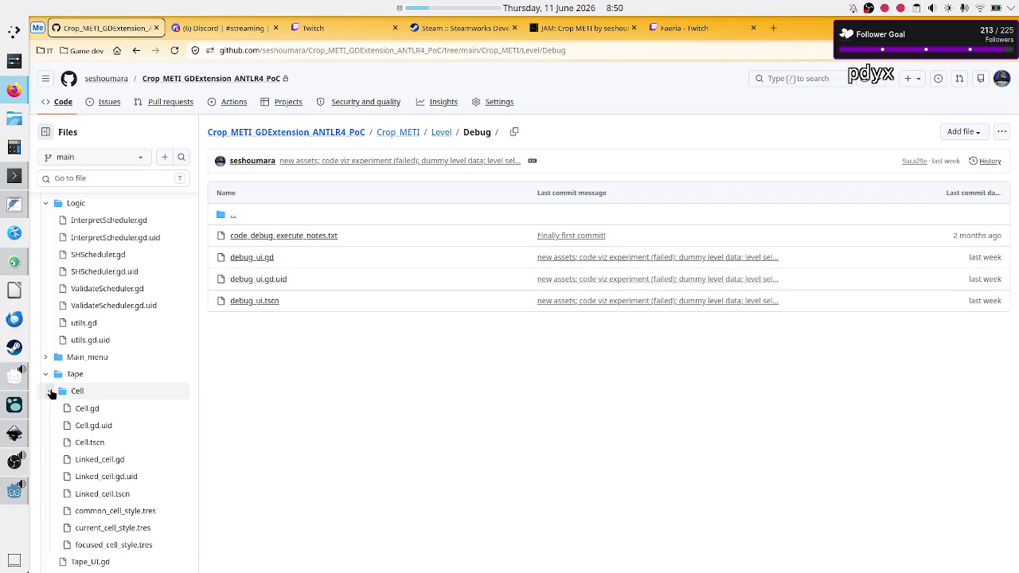
{"action": "left_click", "coordinate": [51, 391]}
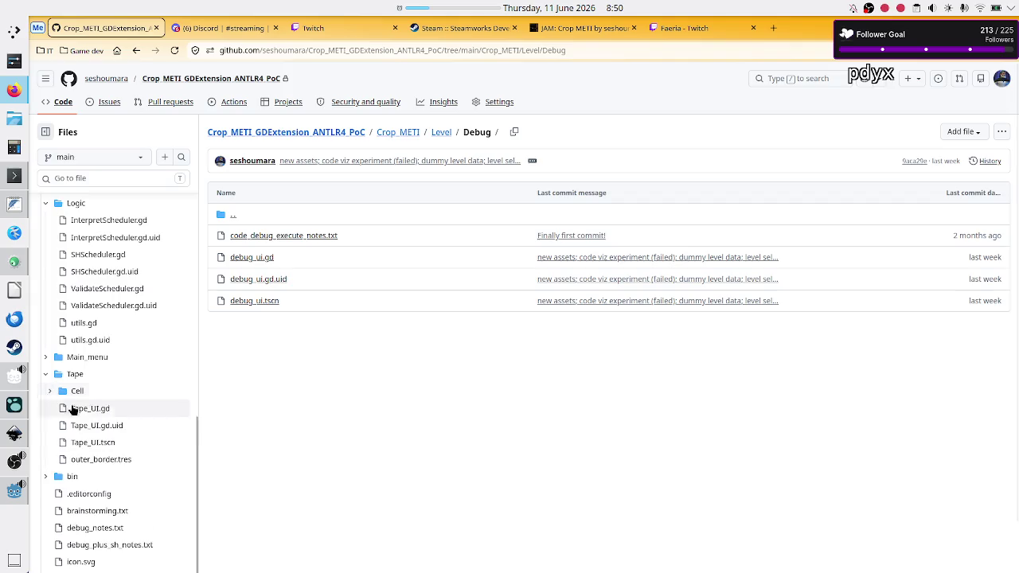
- Scroll the file tree back to Level/Debug and open debug_ui.gd
{"action": "scroll", "coordinate": [92, 422], "scroll_direction": "down", "scroll_amount": 2}
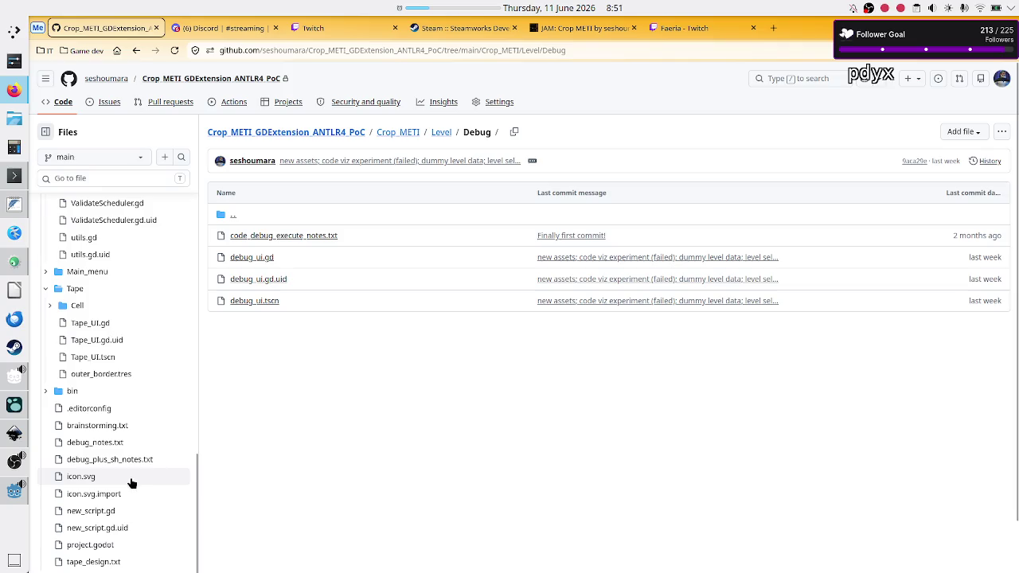
{"action": "scroll", "coordinate": [128, 511], "scroll_direction": "down", "scroll_amount": 2}
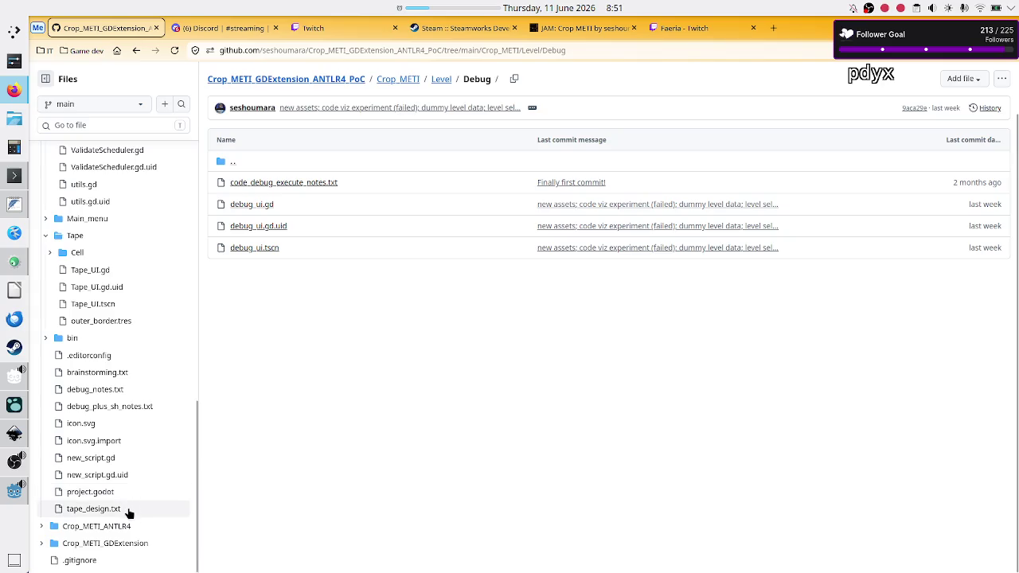
{"action": "scroll", "coordinate": [117, 548], "scroll_direction": "up", "scroll_amount": 1}
{"action": "scroll", "coordinate": [144, 312], "scroll_direction": "up", "scroll_amount": 3}
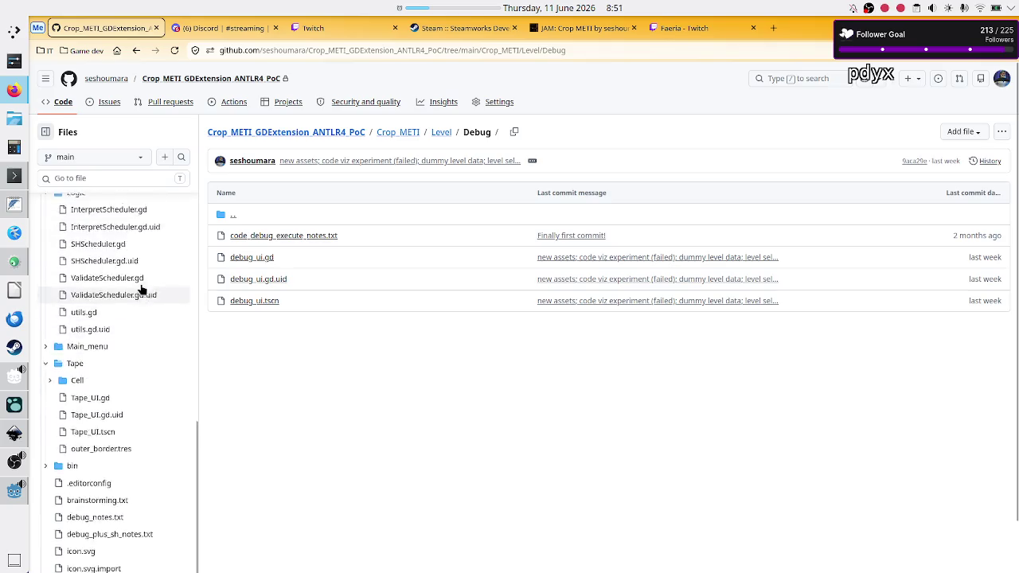
{"action": "scroll", "coordinate": [141, 289], "scroll_direction": "up", "scroll_amount": 5}
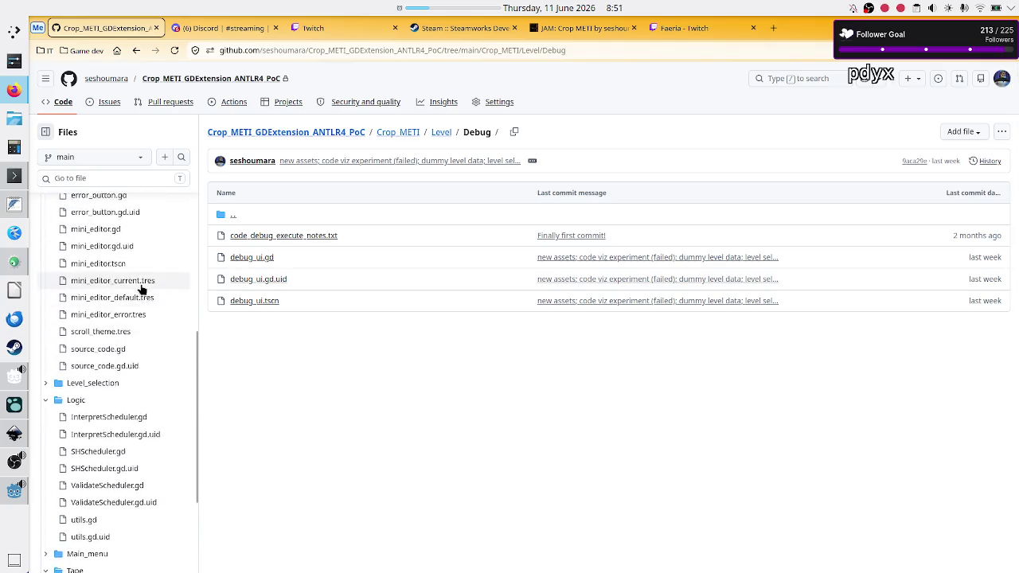
{"action": "scroll", "coordinate": [141, 289], "scroll_direction": "down", "scroll_amount": 1}
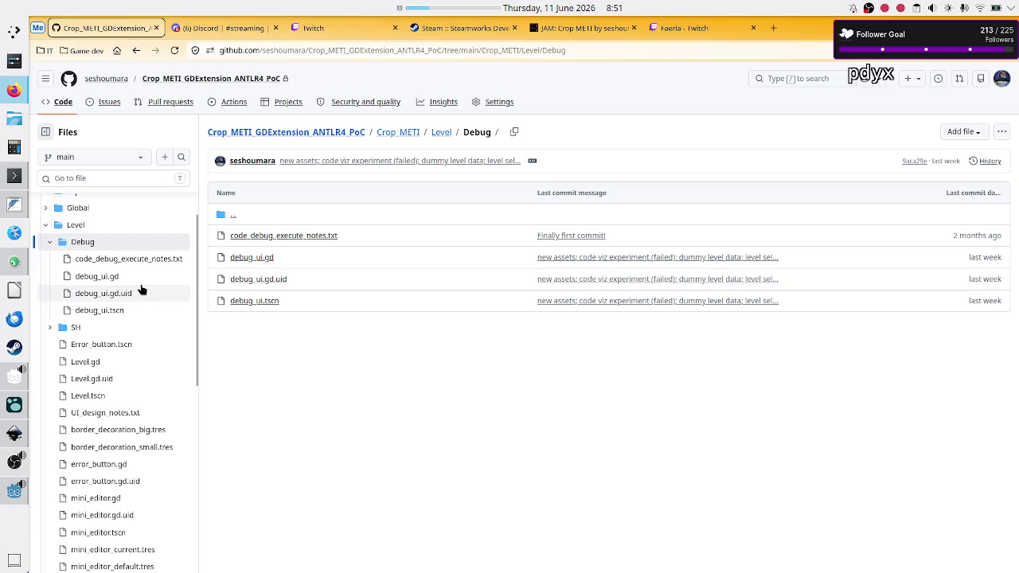
{"action": "left_click", "coordinate": [125, 278]}
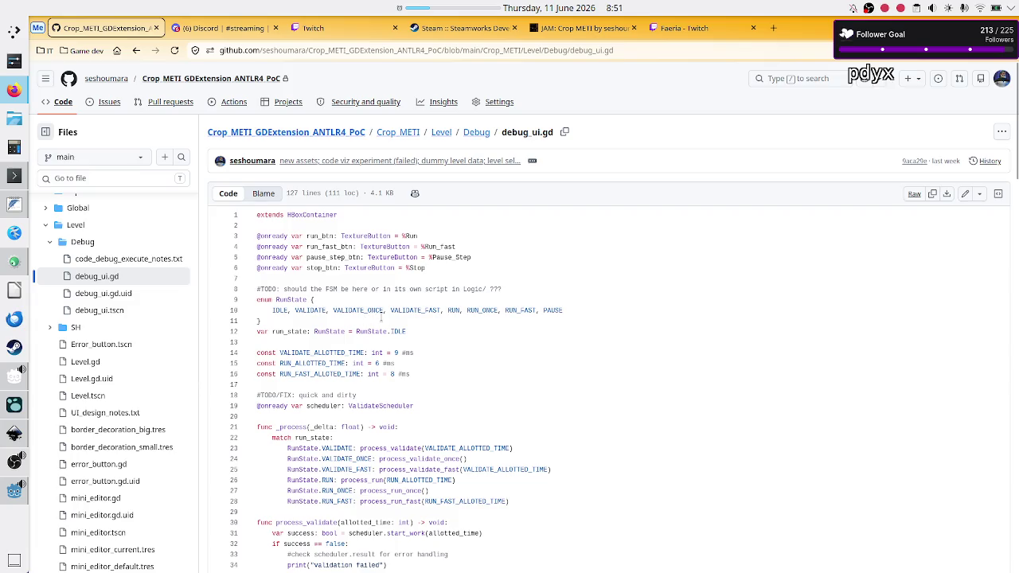
{"action": "scroll", "coordinate": [374, 415], "scroll_direction": "down", "scroll_amount": 2}
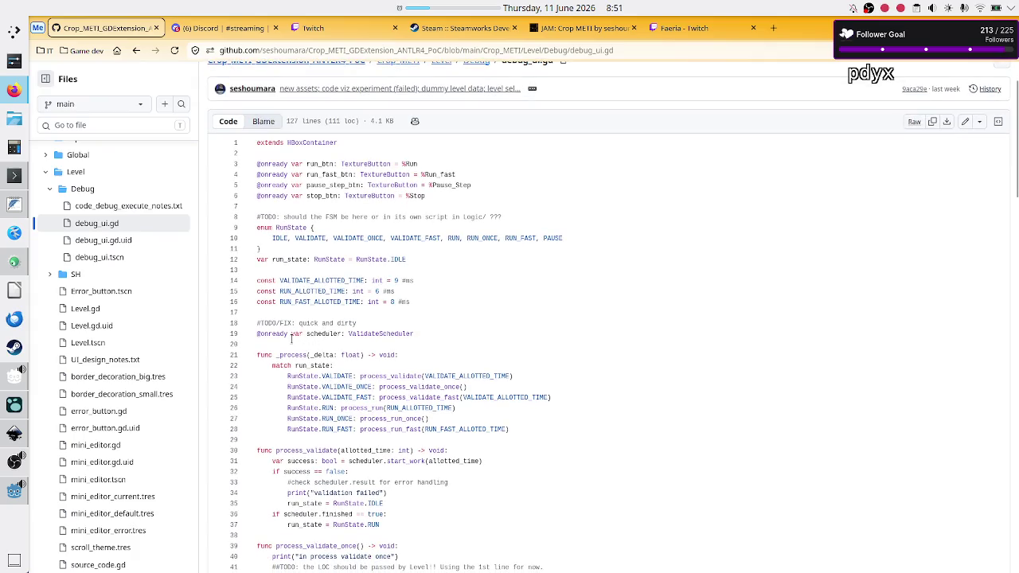
{"action": "left_click_drag", "start_coordinate": [291, 334], "coordinate": [422, 331]}
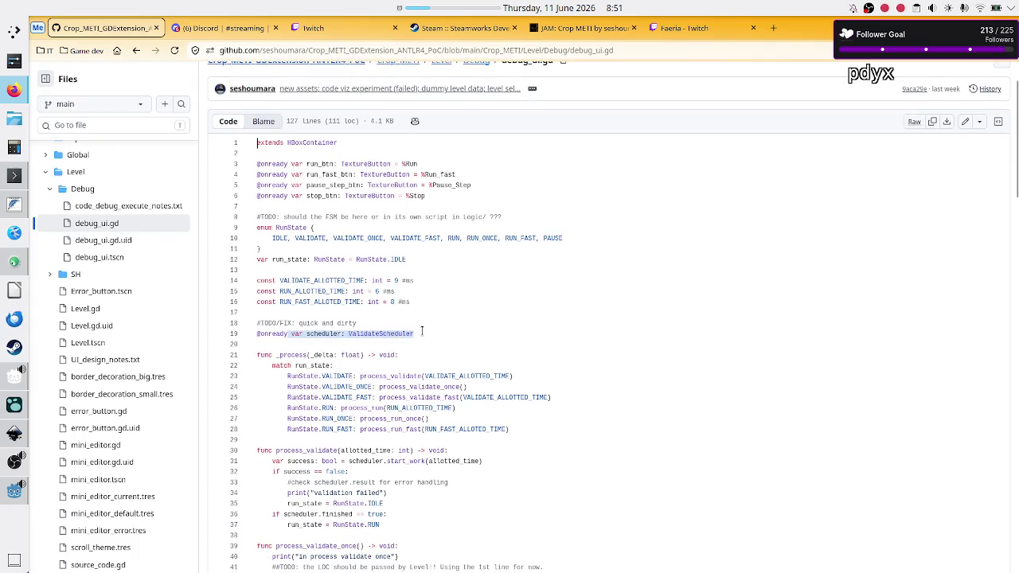
{"action": "scroll", "coordinate": [352, 401], "scroll_direction": "down", "scroll_amount": 1}
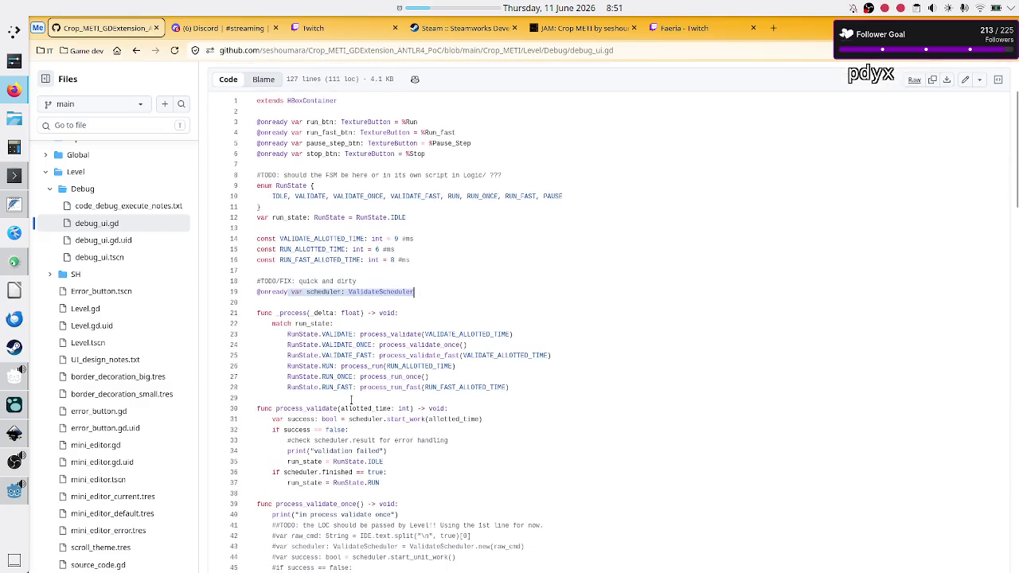
{"action": "scroll", "coordinate": [351, 401], "scroll_direction": "down", "scroll_amount": 1}
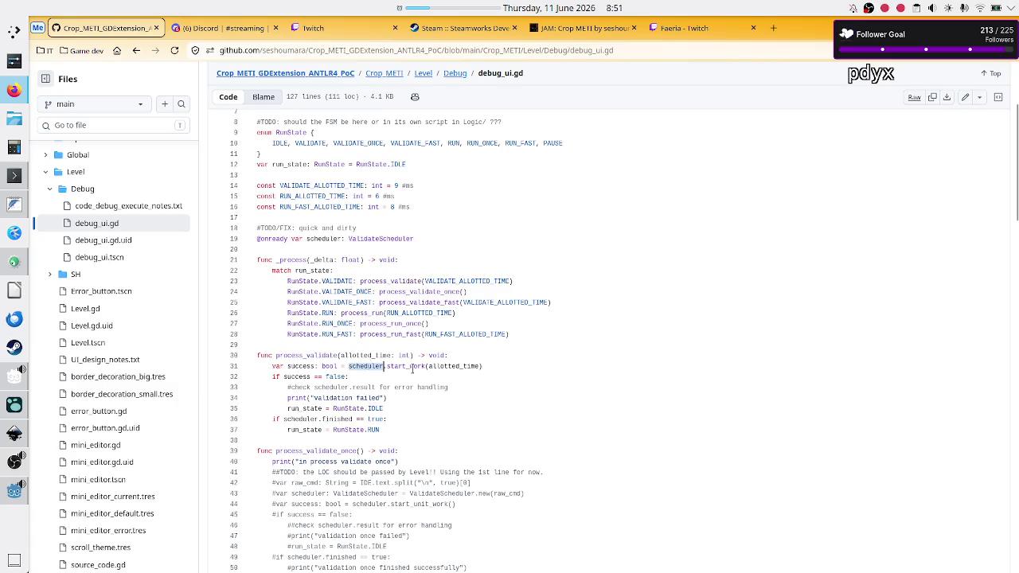
{"action": "scroll", "coordinate": [396, 386], "scroll_direction": "down", "scroll_amount": 6}
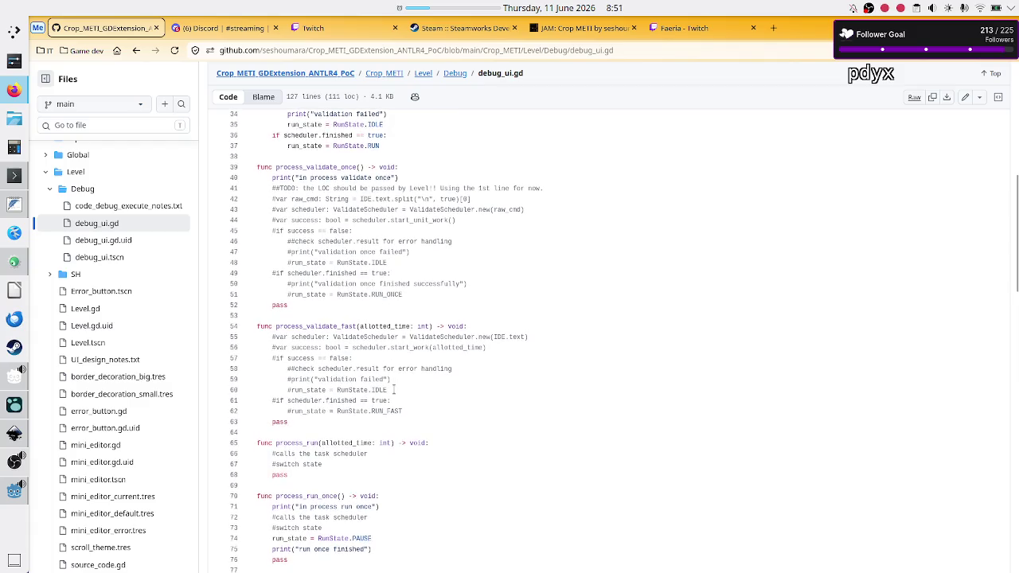
{"action": "scroll", "coordinate": [393, 389], "scroll_direction": "up", "scroll_amount": 10}
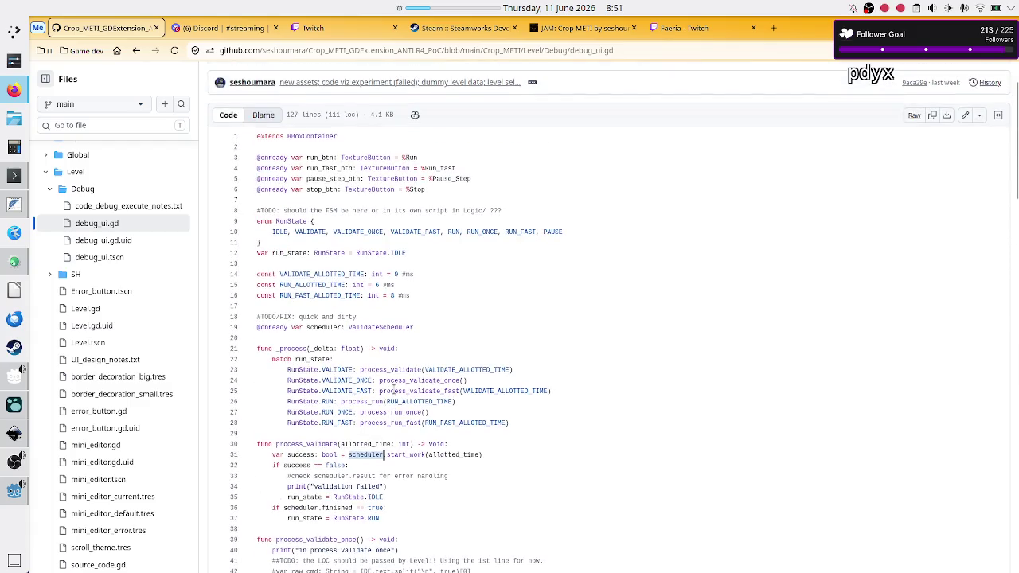
{"action": "scroll", "coordinate": [393, 388], "scroll_direction": "down", "scroll_amount": 6}
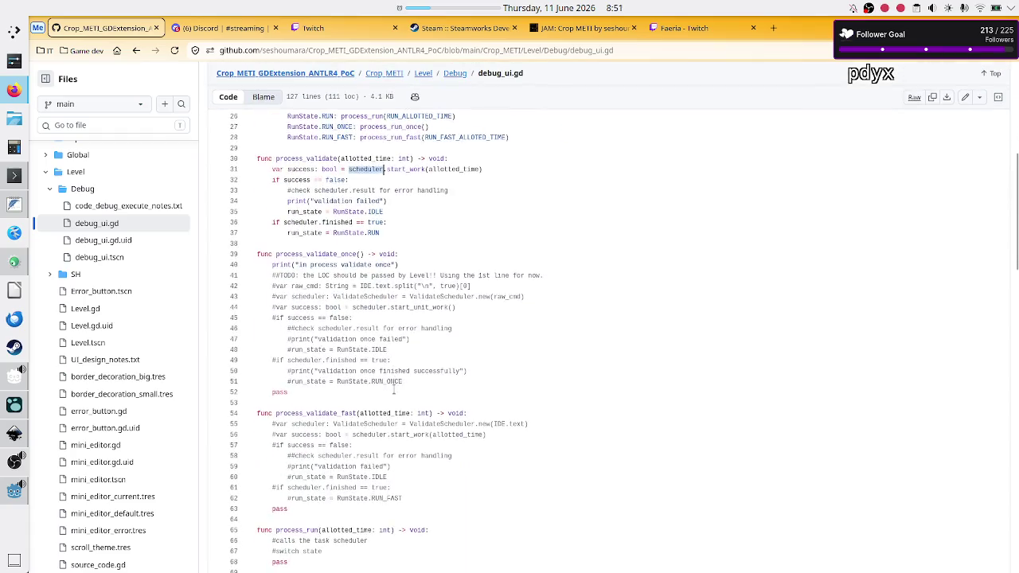
{"action": "scroll", "coordinate": [393, 389], "scroll_direction": "down", "scroll_amount": 2}
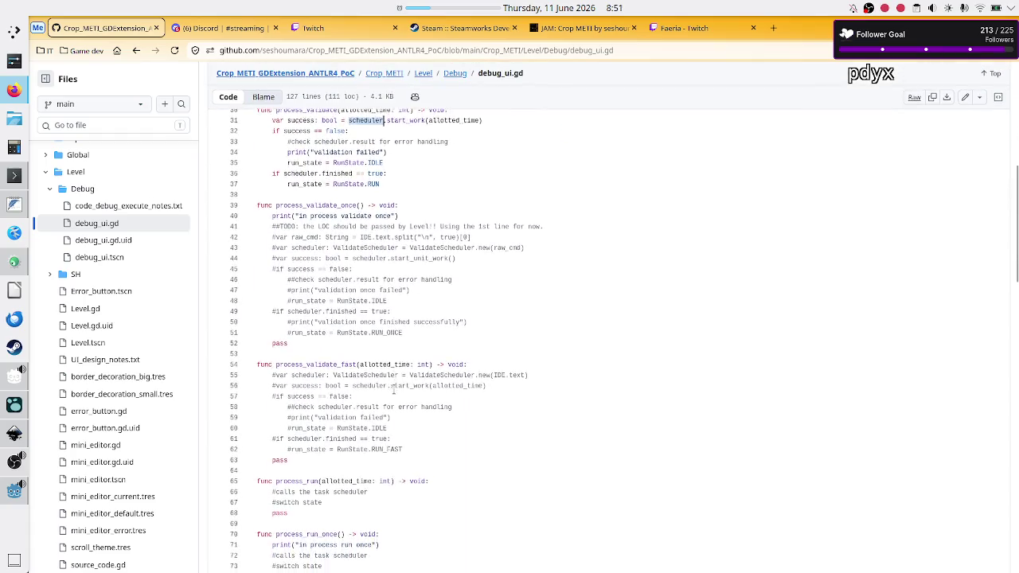
{"action": "scroll", "coordinate": [394, 389], "scroll_direction": "up", "scroll_amount": 4}
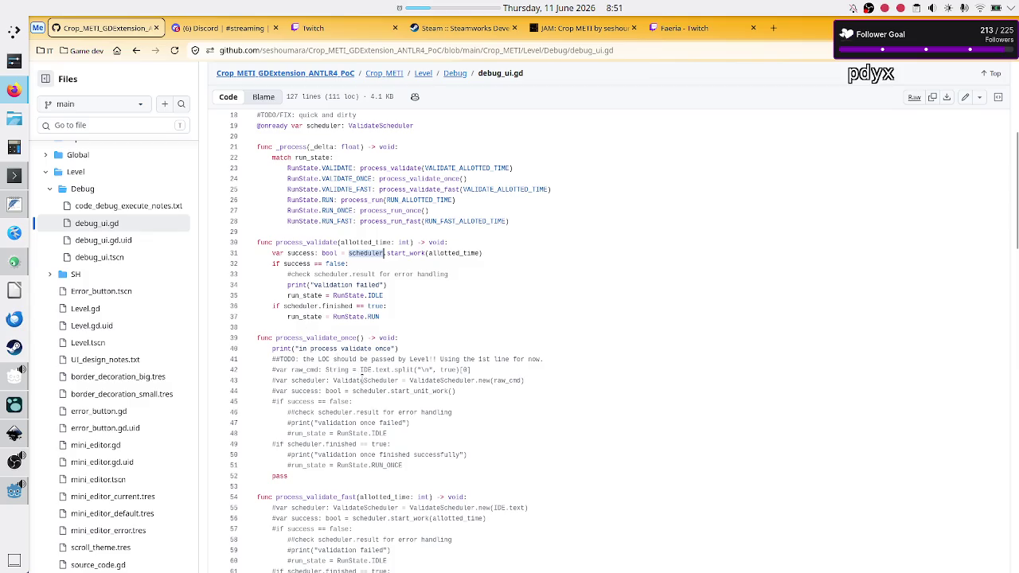
{"action": "double_click", "coordinate": [363, 381]}
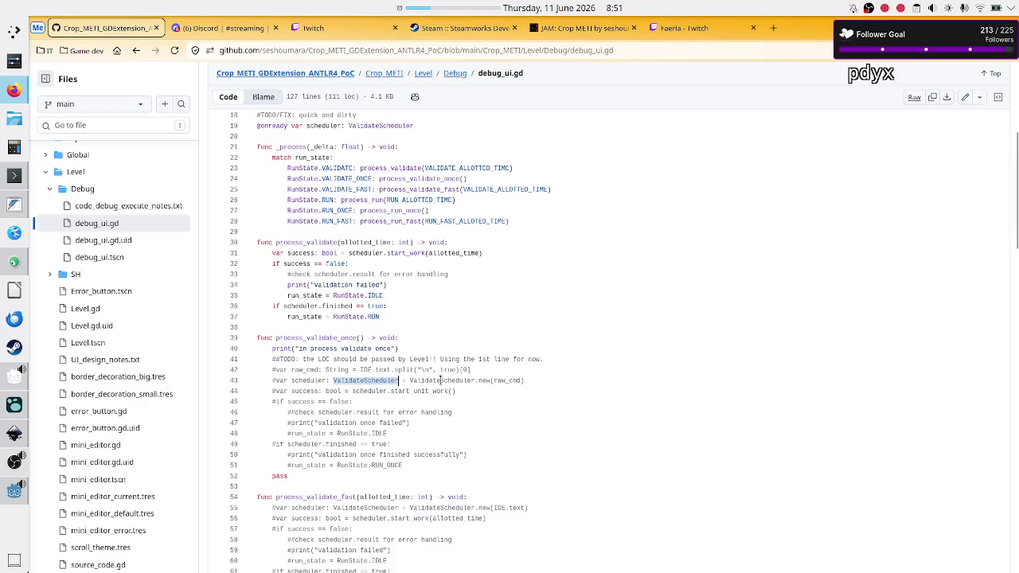
{"action": "double_click", "coordinate": [440, 380]}
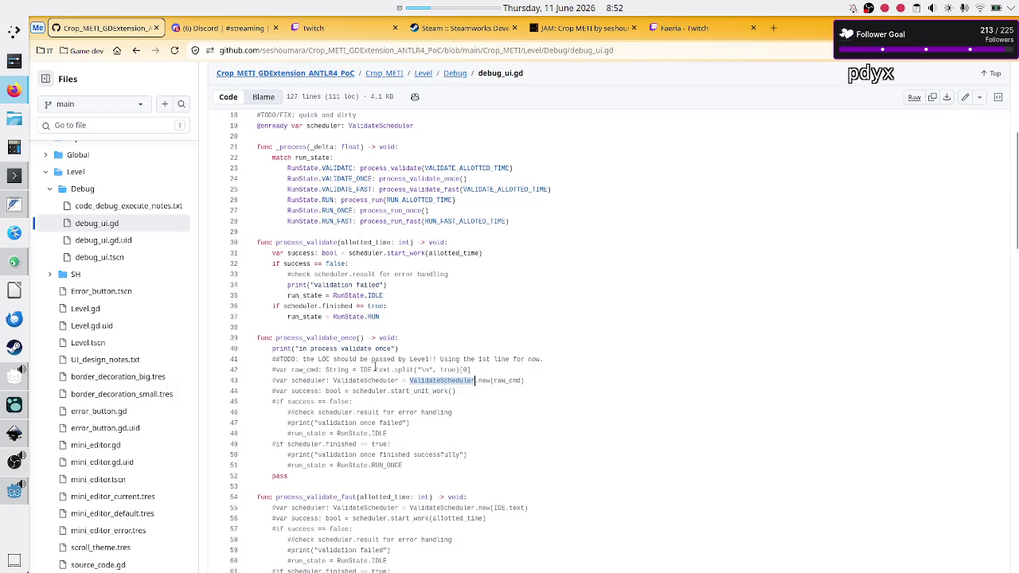
{"action": "double_click", "coordinate": [367, 369]}
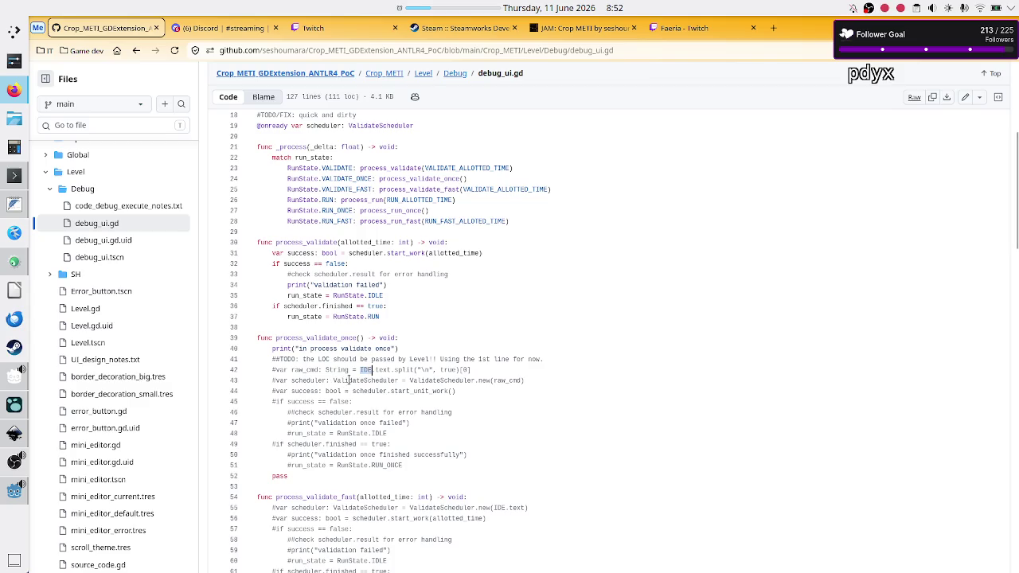
{"action": "double_click", "coordinate": [428, 380]}
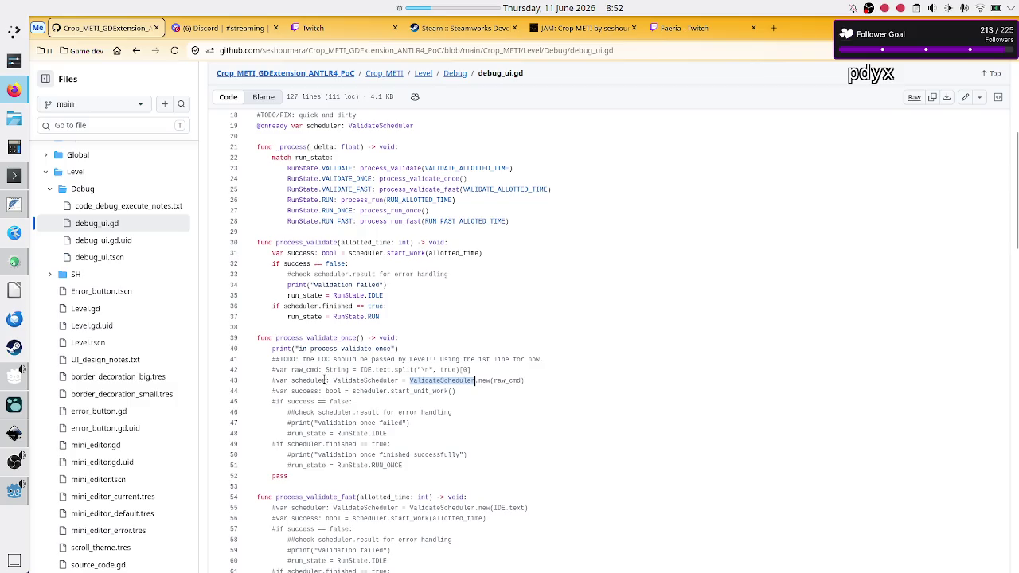
{"action": "double_click", "coordinate": [310, 380]}
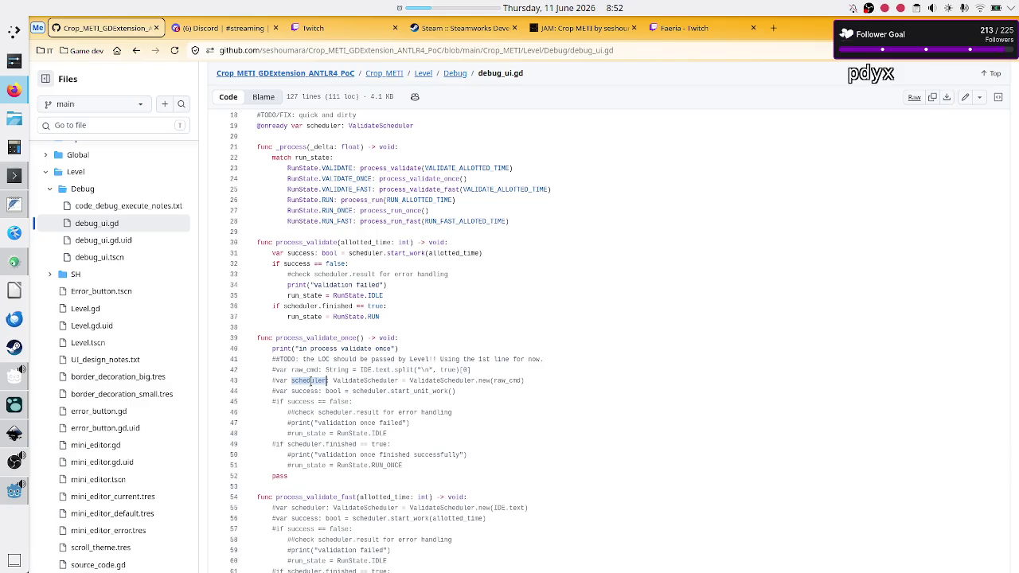
{"action": "scroll", "coordinate": [310, 382], "scroll_direction": "down", "scroll_amount": 3}
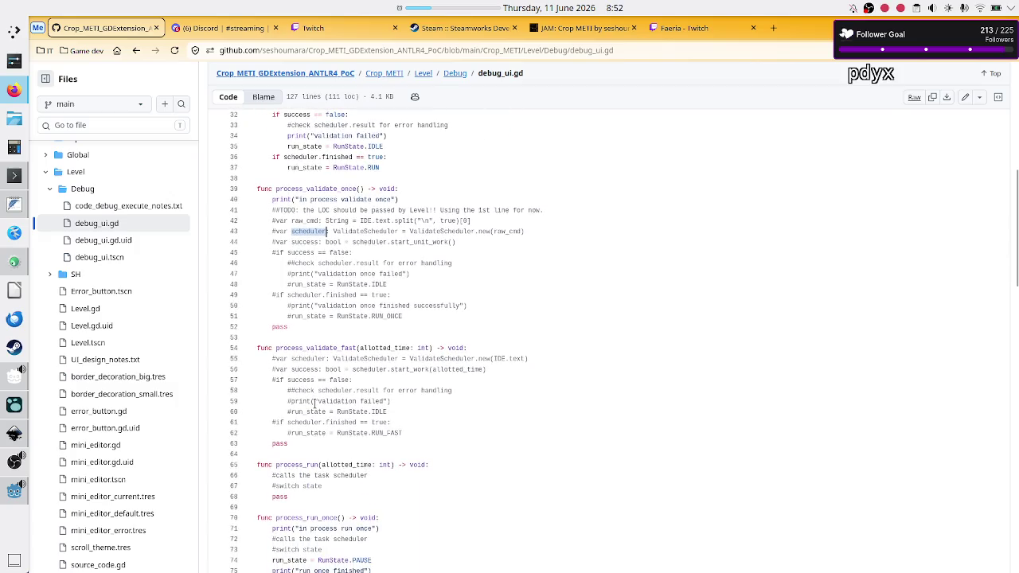
{"action": "double_click", "coordinate": [330, 348]}
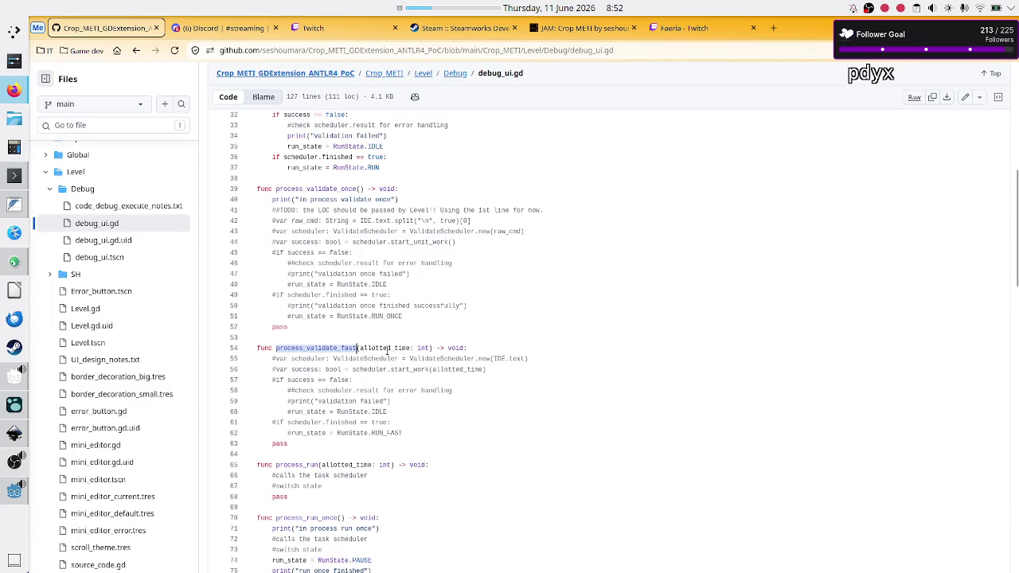
{"action": "double_click", "coordinate": [431, 358]}
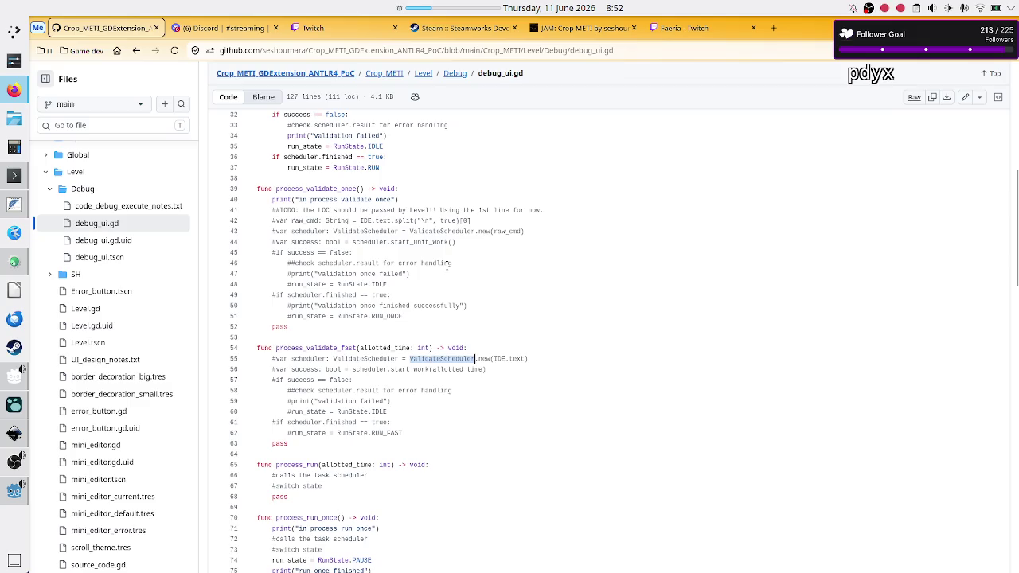
{"action": "scroll", "coordinate": [415, 221], "scroll_direction": "up", "scroll_amount": 1}
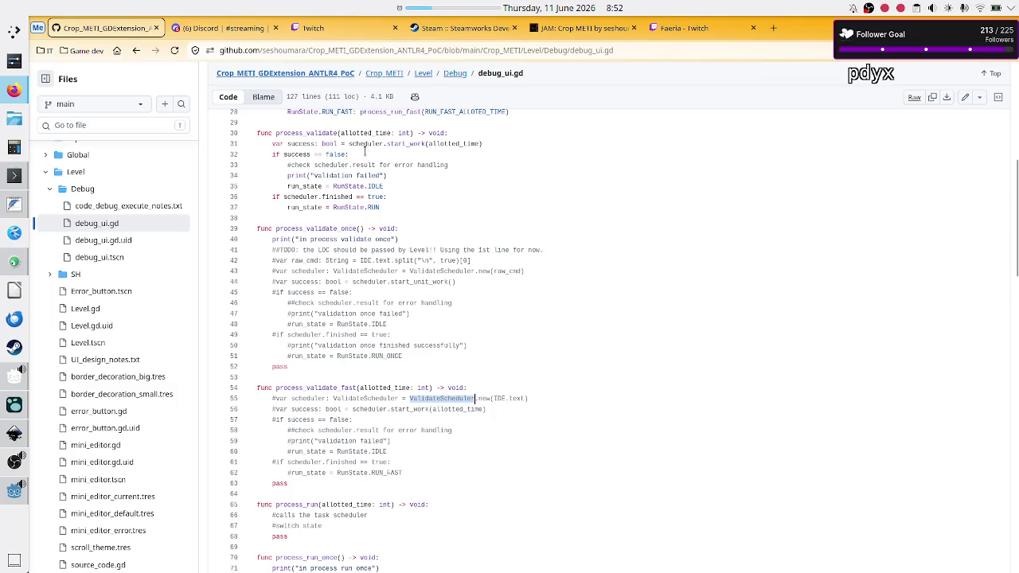
{"action": "double_click", "coordinate": [371, 145]}
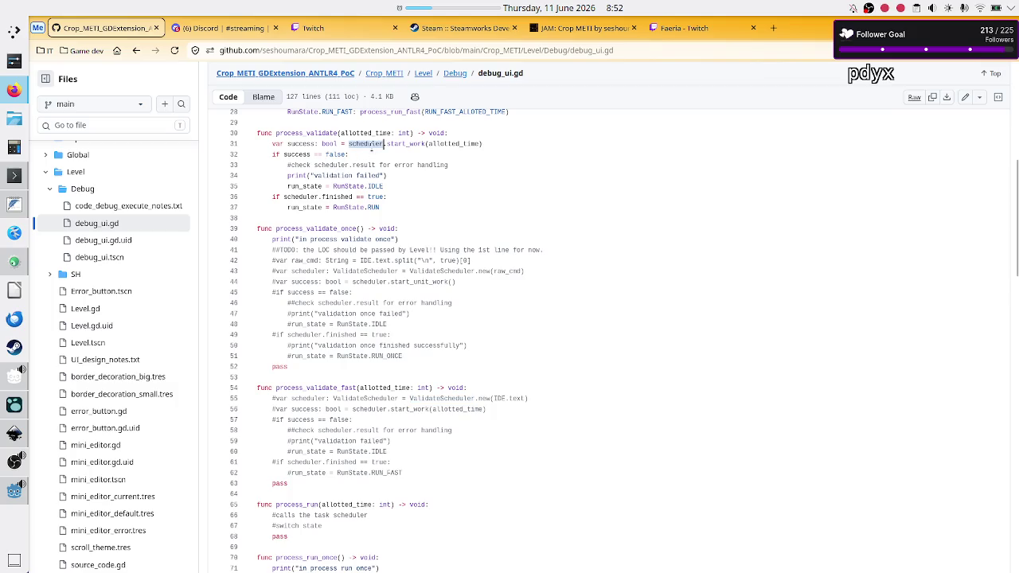
{"action": "left_click", "coordinate": [448, 402]}
{"action": "double_click", "coordinate": [450, 399]}
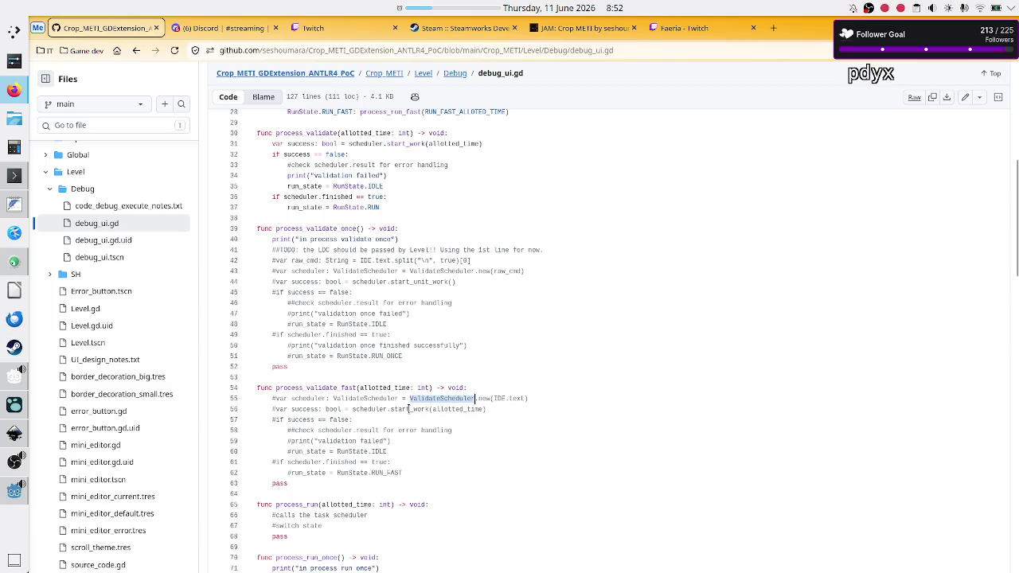
{"action": "scroll", "coordinate": [408, 408], "scroll_direction": "down", "scroll_amount": 4}
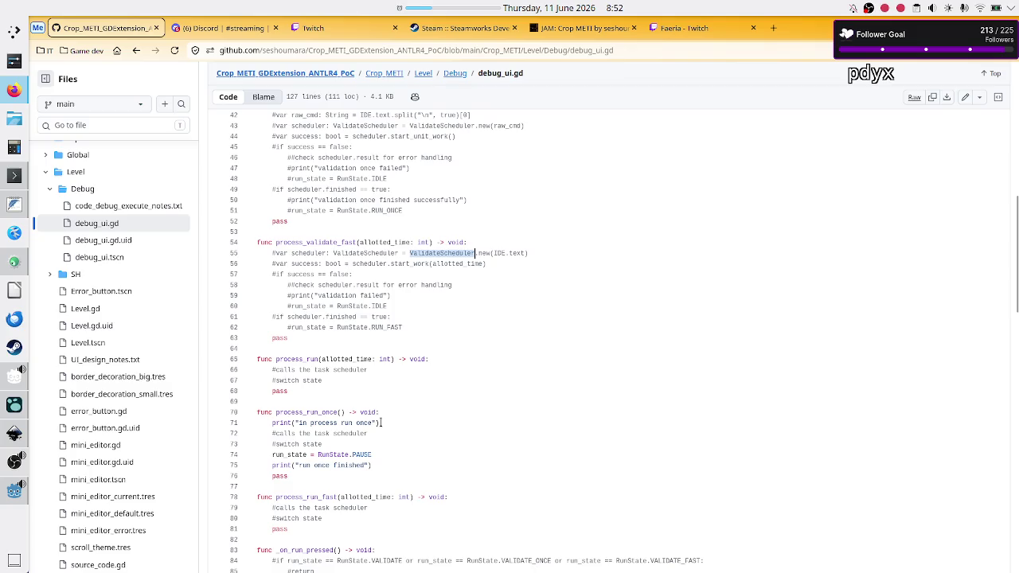
{"action": "double_click", "coordinate": [349, 369]}
{"action": "key", "text": "Right"}
{"action": "scroll", "coordinate": [374, 385], "scroll_direction": "down", "scroll_amount": 1}
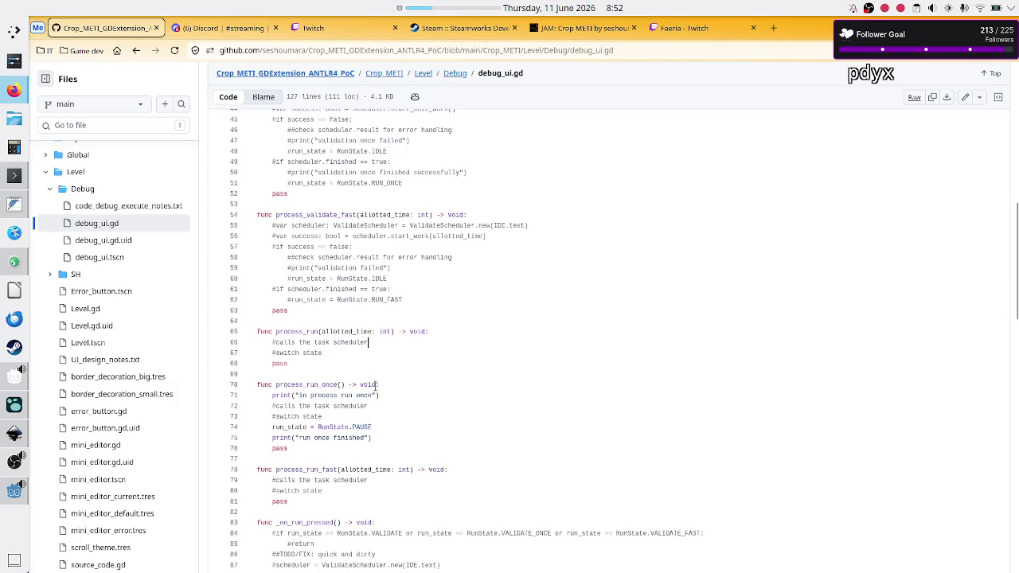
{"action": "scroll", "coordinate": [375, 385], "scroll_direction": "up", "scroll_amount": 5}
{"action": "scroll", "coordinate": [375, 385], "scroll_direction": "up", "scroll_amount": 4}
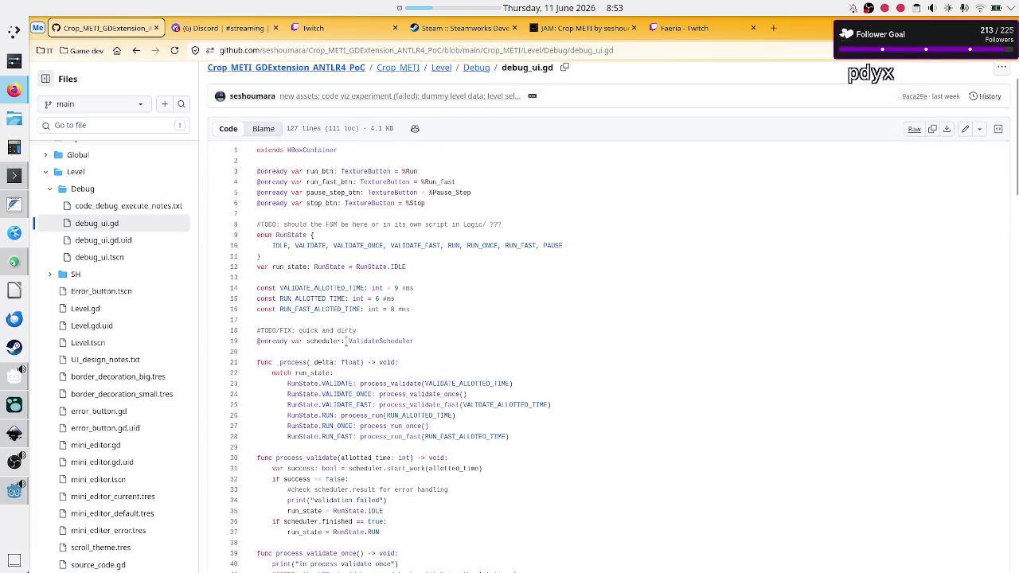
- Highlight the '#TODO/FIX: quick and dirty' comment on line 18 of debug_ui.gd, then /FIX alone
{"action": "left_click_drag", "start_coordinate": [362, 329], "coordinate": [257, 330]}
{"action": "left_click", "coordinate": [382, 330]}
{"action": "left_click_drag", "start_coordinate": [292, 329], "coordinate": [277, 329]}
{"action": "left_click", "coordinate": [372, 330]}
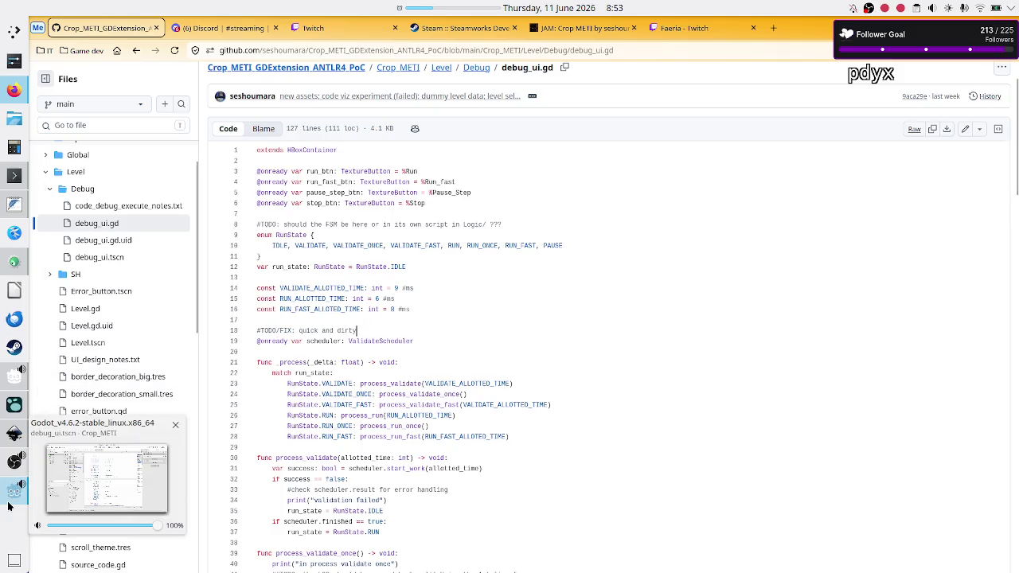
- Glance at the Godot editor, then return to Firefox and show the Twitch Stream Manager
{"action": "left_click", "coordinate": [9, 505]}
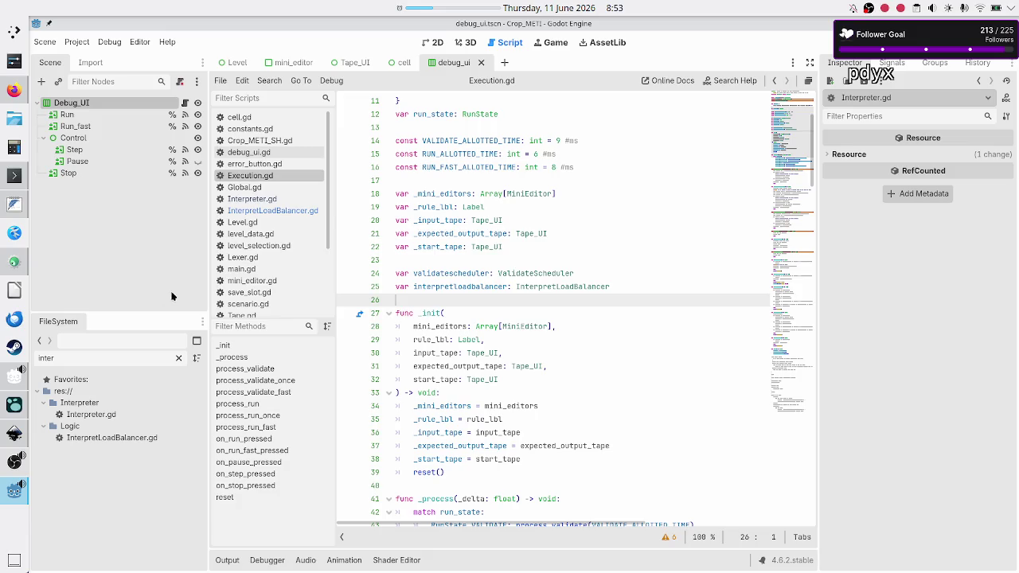
{"action": "left_click", "coordinate": [11, 91]}
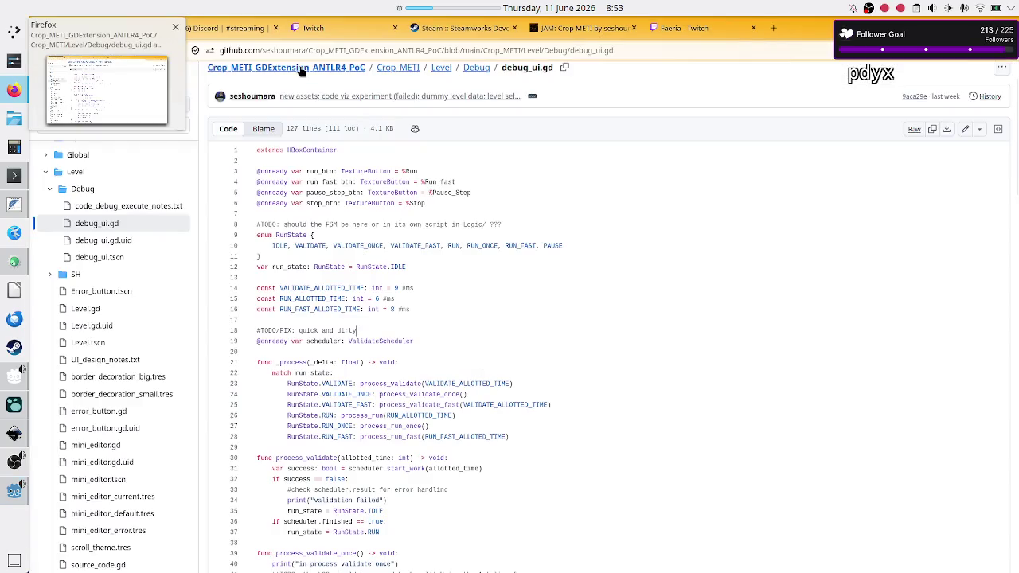
{"action": "left_click", "coordinate": [315, 31]}
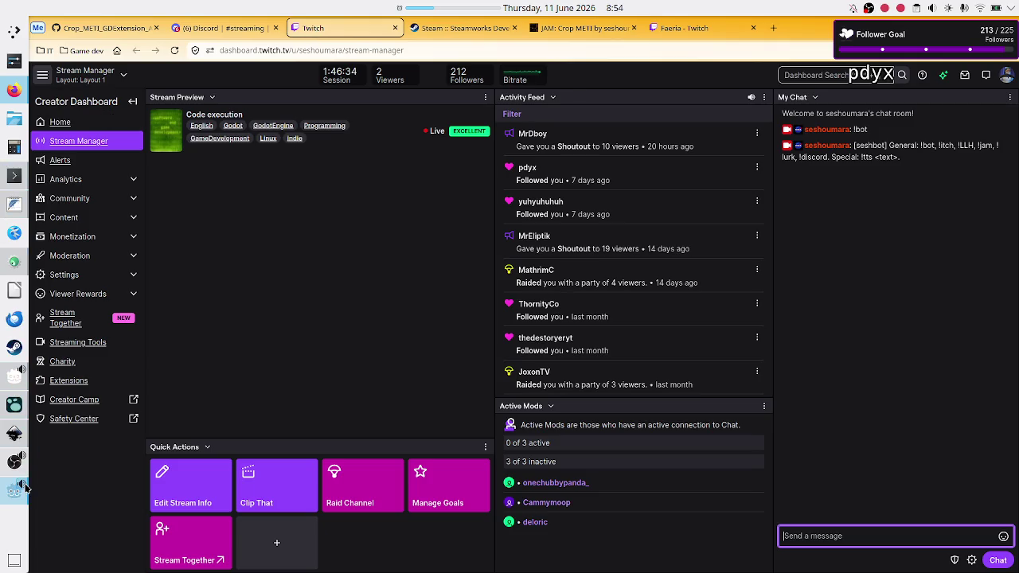
- View the weekly stream schedule in Discord's #streaming channel, then return to the Godot editor
{"action": "left_click", "coordinate": [229, 29]}
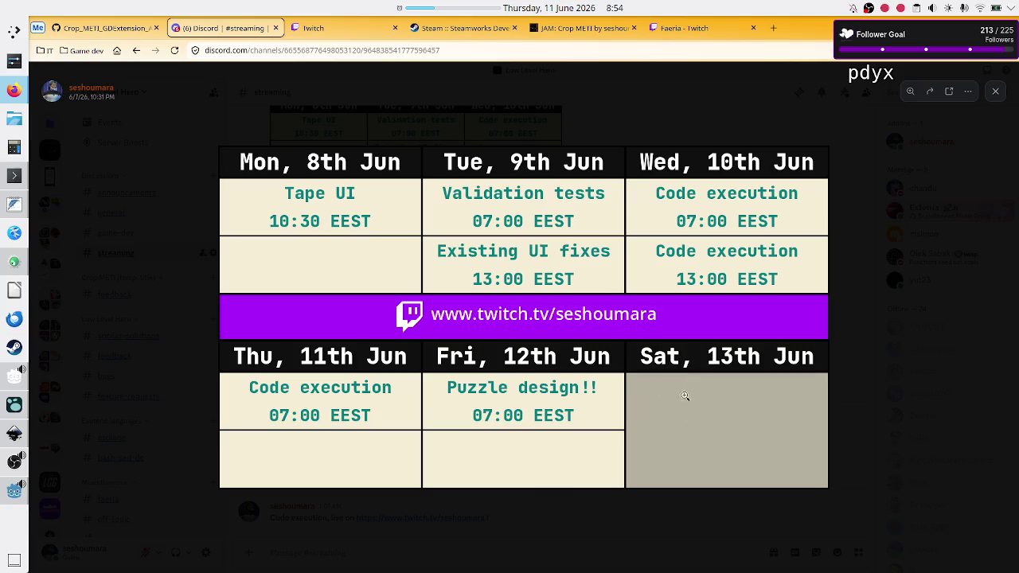
{"action": "left_click", "coordinate": [9, 495]}
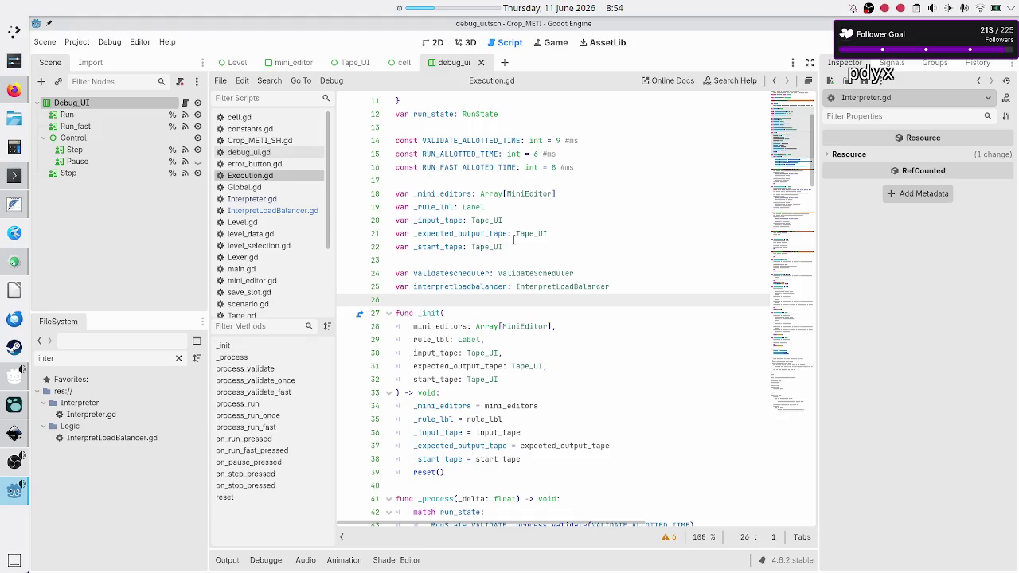
{"action": "double_click", "coordinate": [452, 274]}
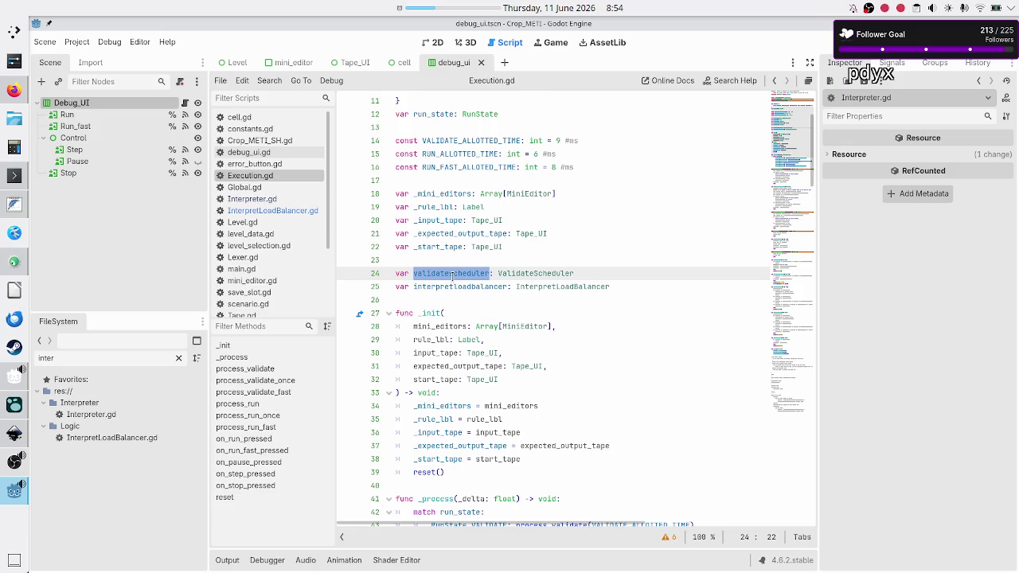
{"action": "left_click", "coordinate": [444, 298]}
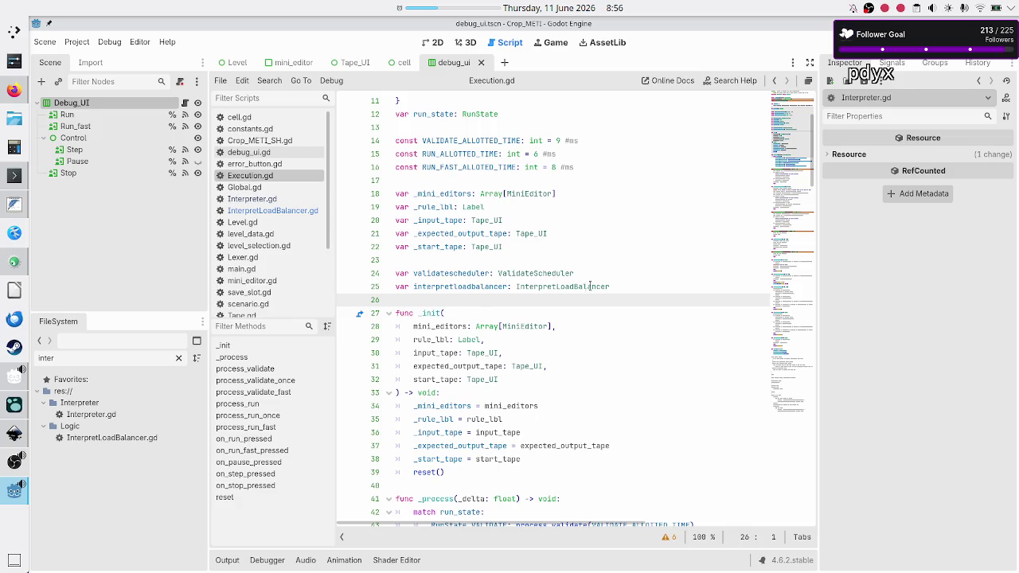
- Find the scheduler.start_work call on line 31 of debug_ui.gd on GitHub, then return to Godot
{"action": "left_click", "coordinate": [632, 275]}
{"action": "key", "text": "alt+Tab"}
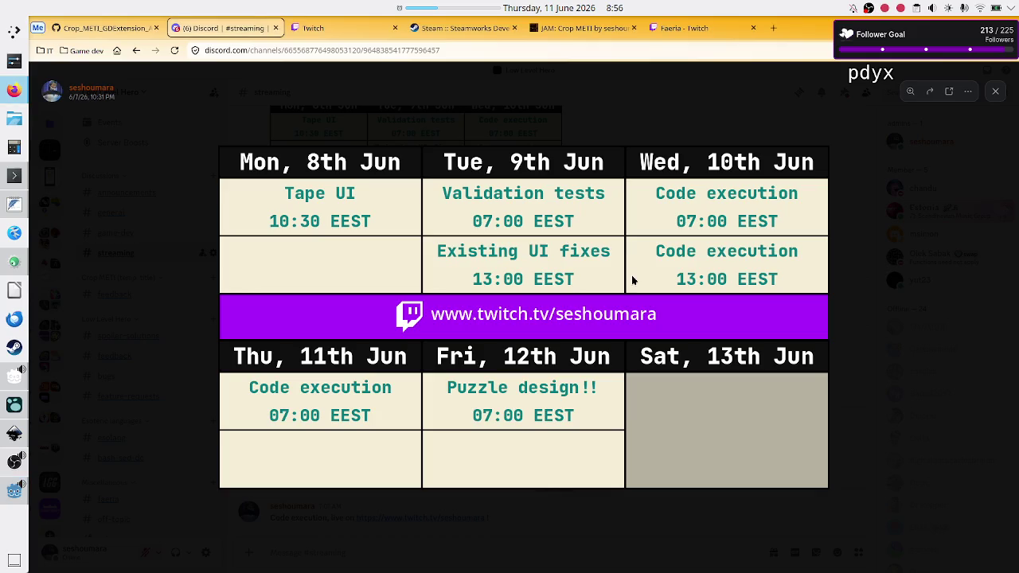
{"action": "left_click", "coordinate": [129, 29]}
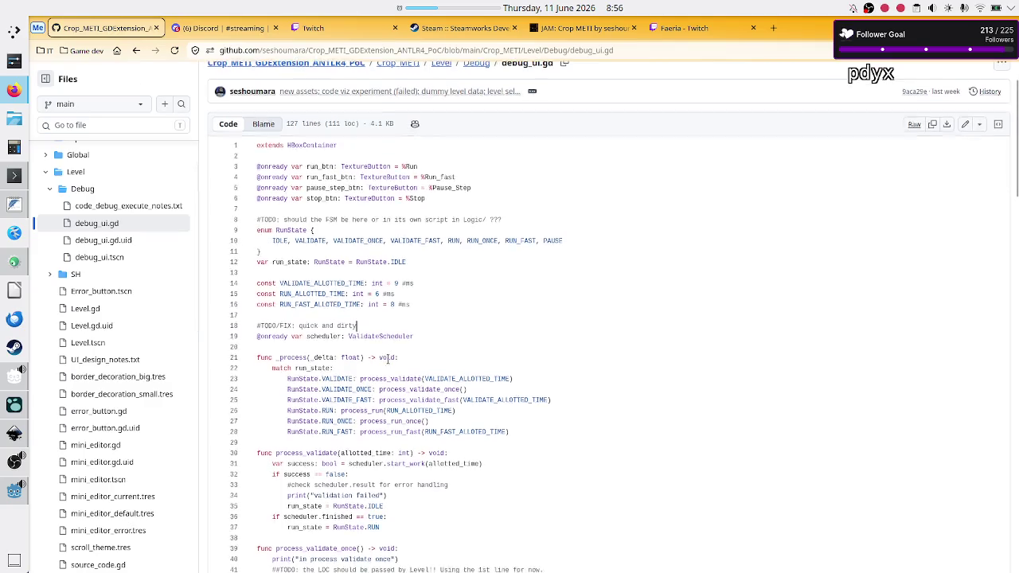
{"action": "scroll", "coordinate": [388, 360], "scroll_direction": "down", "scroll_amount": 5}
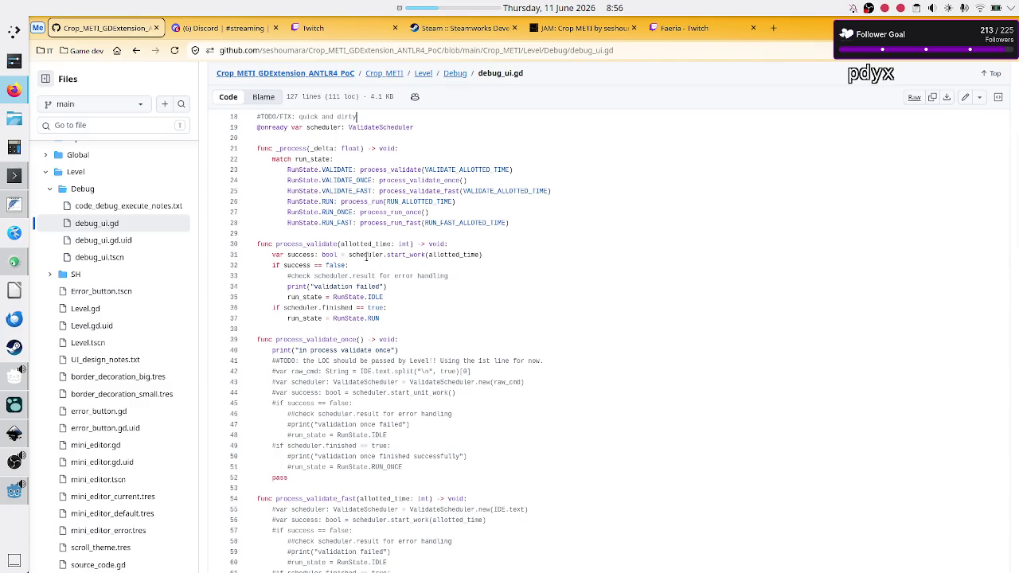
{"action": "left_click_drag", "start_coordinate": [348, 255], "coordinate": [424, 246]}
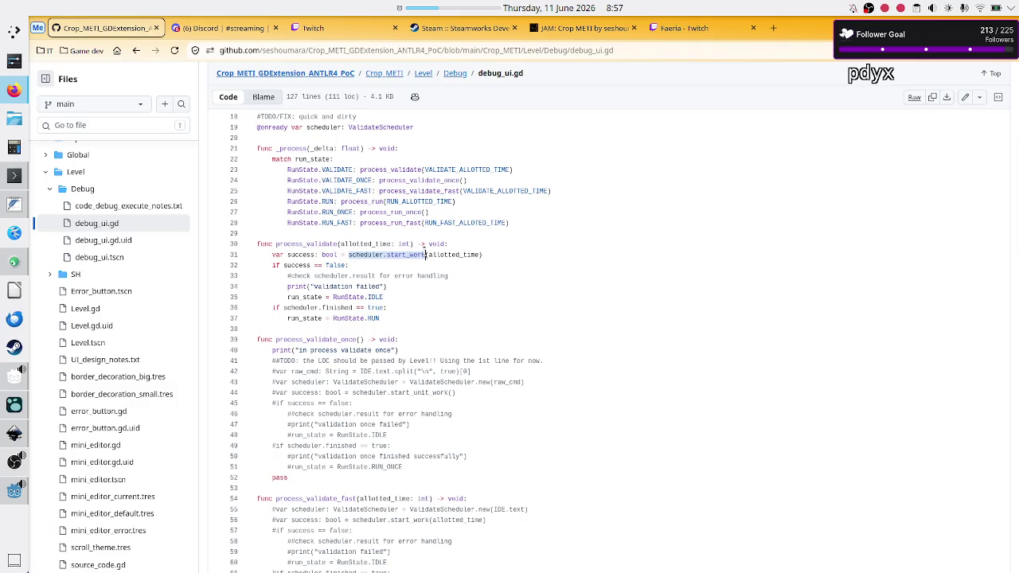
{"action": "left_click", "coordinate": [11, 495]}
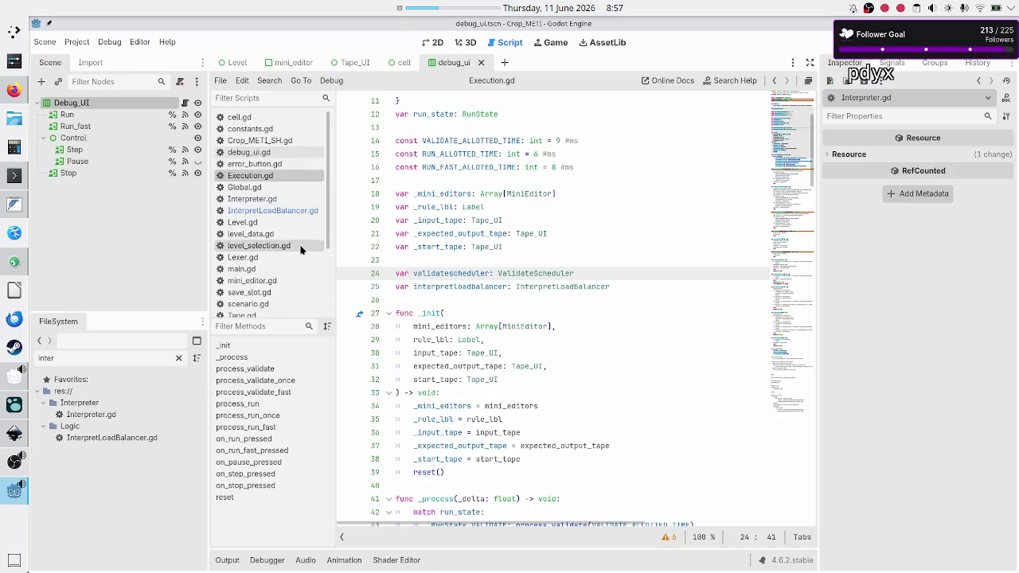
- Open ValidateScheduler.gd and highlight start_work's allotted_time parameter on line 21
{"action": "scroll", "coordinate": [301, 250], "scroll_direction": "down", "scroll_amount": 3}
{"action": "left_click", "coordinate": [300, 250]}
{"action": "scroll", "coordinate": [505, 272], "scroll_direction": "up", "scroll_amount": 10}
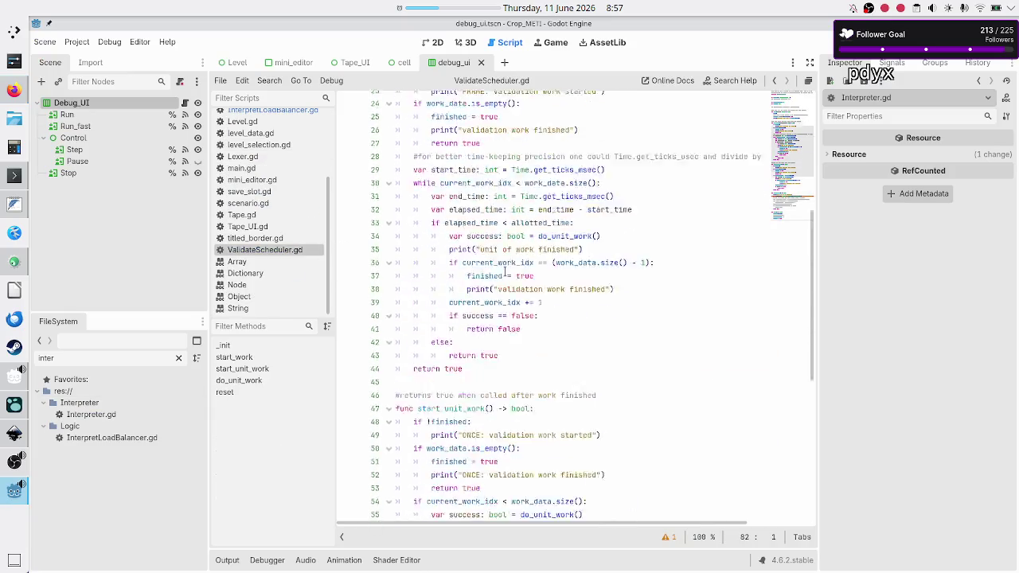
{"action": "scroll", "coordinate": [505, 271], "scroll_direction": "up", "scroll_amount": 8}
{"action": "scroll", "coordinate": [462, 353], "scroll_direction": "down", "scroll_amount": 3}
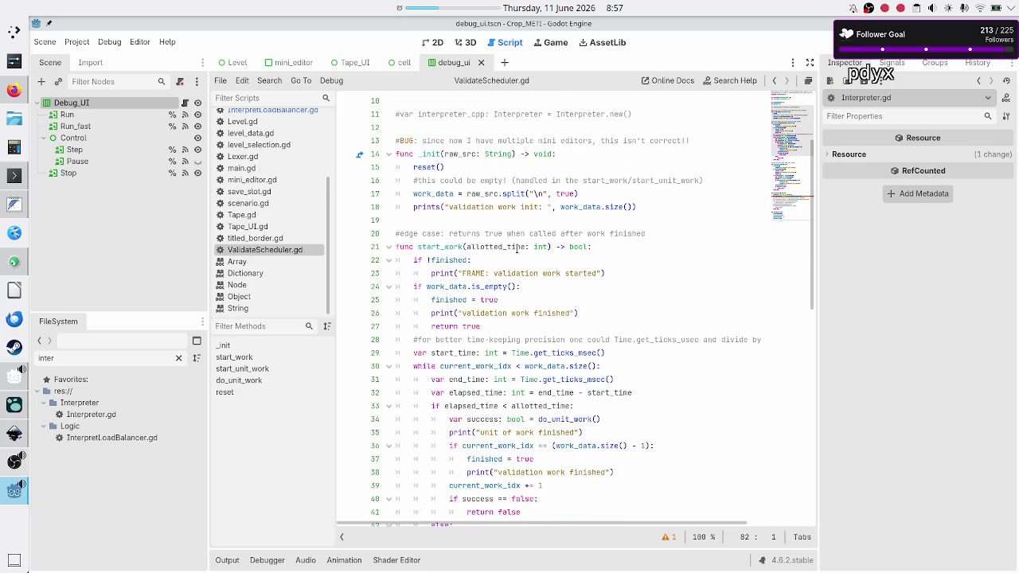
{"action": "left_click", "coordinate": [505, 247]}
{"action": "double_click", "coordinate": [505, 247]}
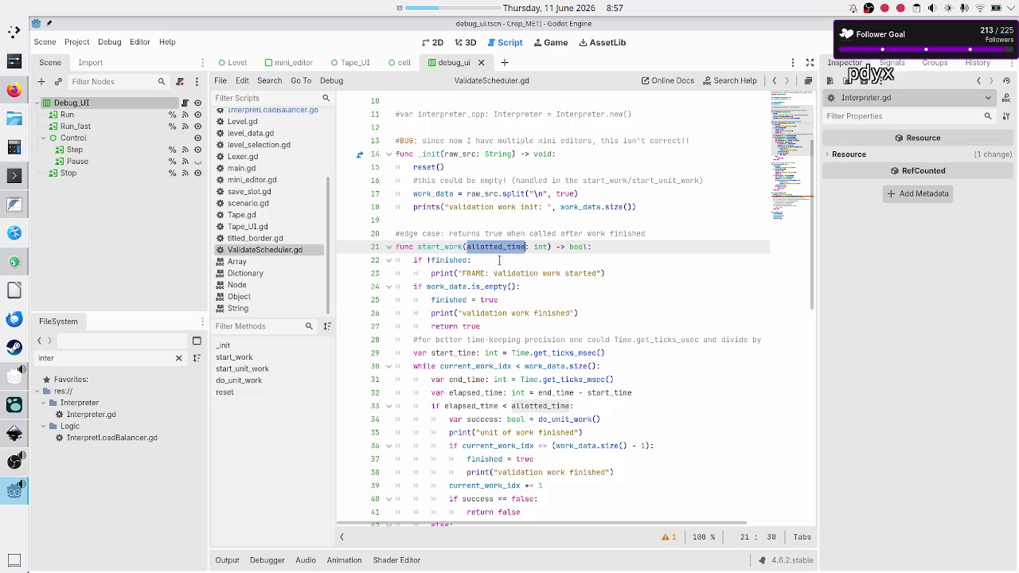
- Trace the elapsed_time budget check and do_unit_work call, then return to debug_ui.gd on GitHub
{"action": "scroll", "coordinate": [504, 370], "scroll_direction": "down", "scroll_amount": 1}
{"action": "double_click", "coordinate": [458, 366]}
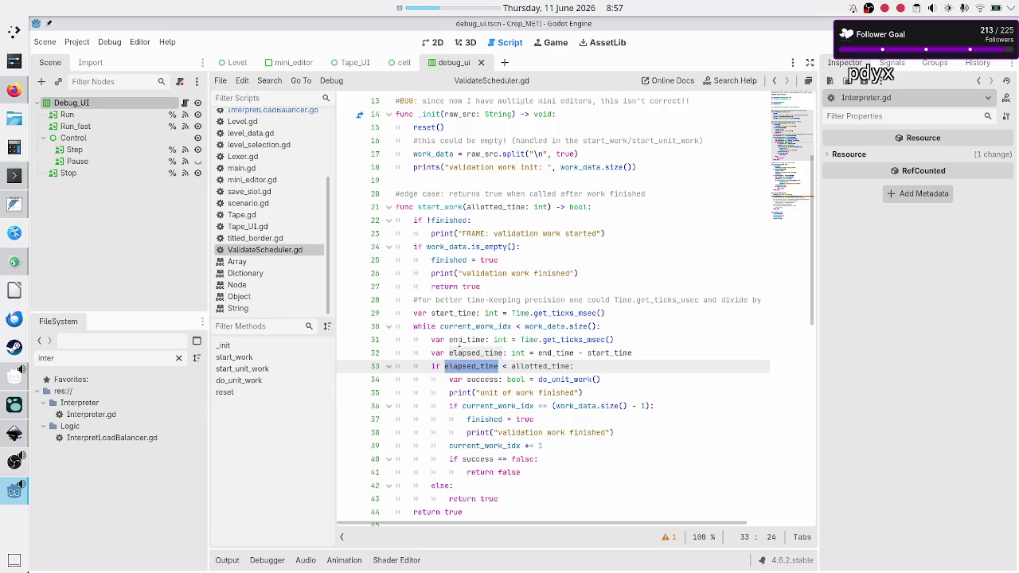
{"action": "left_click", "coordinate": [503, 366]}
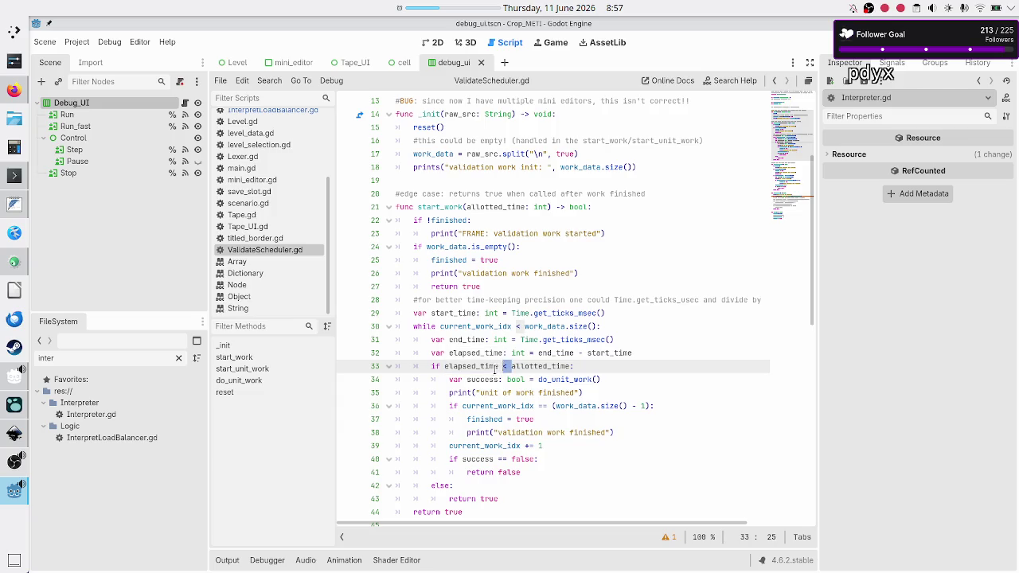
{"action": "left_click", "coordinate": [569, 380]}
{"action": "double_click", "coordinate": [569, 380]}
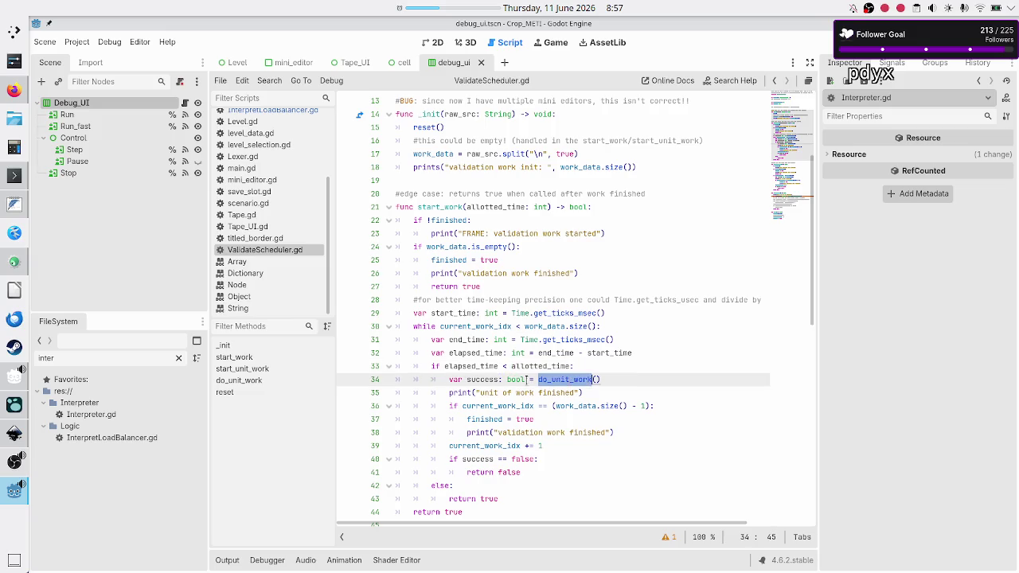
{"action": "mouse_move", "coordinate": [432, 366]}
{"action": "left_mouse_down"}
{"action": "mouse_move", "coordinate": [449, 406]}
{"action": "mouse_move", "coordinate": [452, 486]}
{"action": "left_mouse_up"}
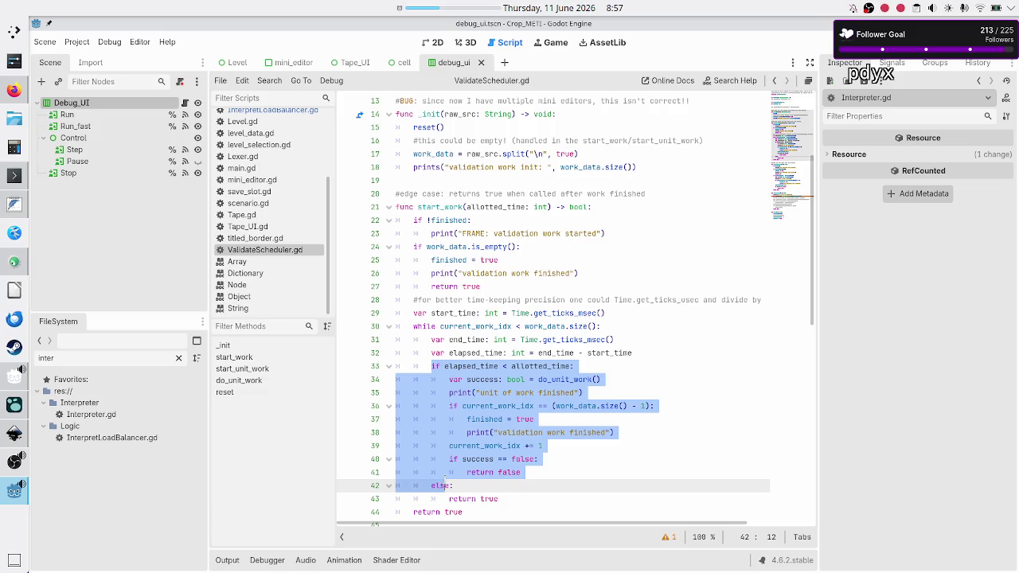
{"action": "double_click", "coordinate": [489, 499]}
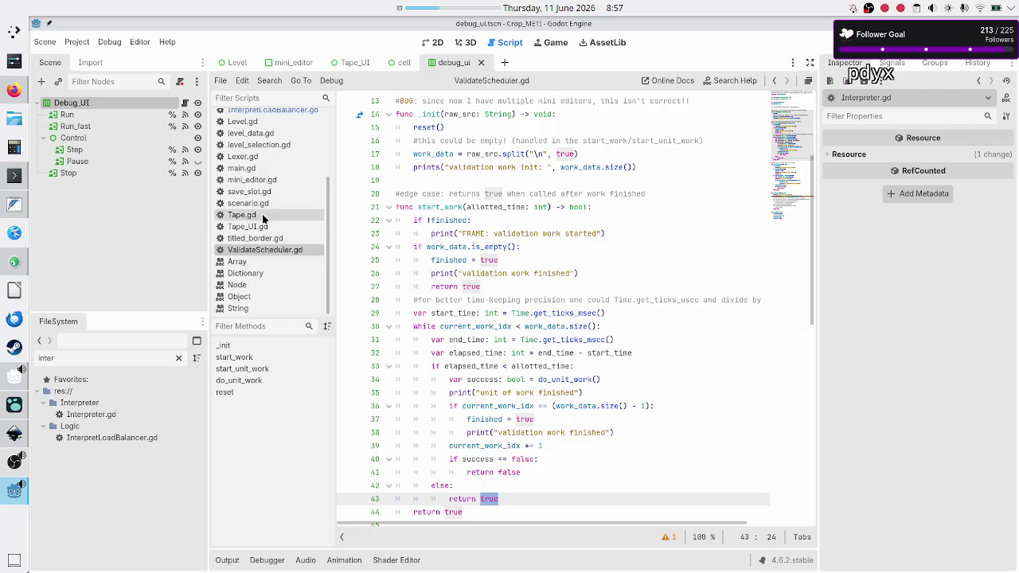
{"action": "scroll", "coordinate": [263, 213], "scroll_direction": "up", "scroll_amount": 3}
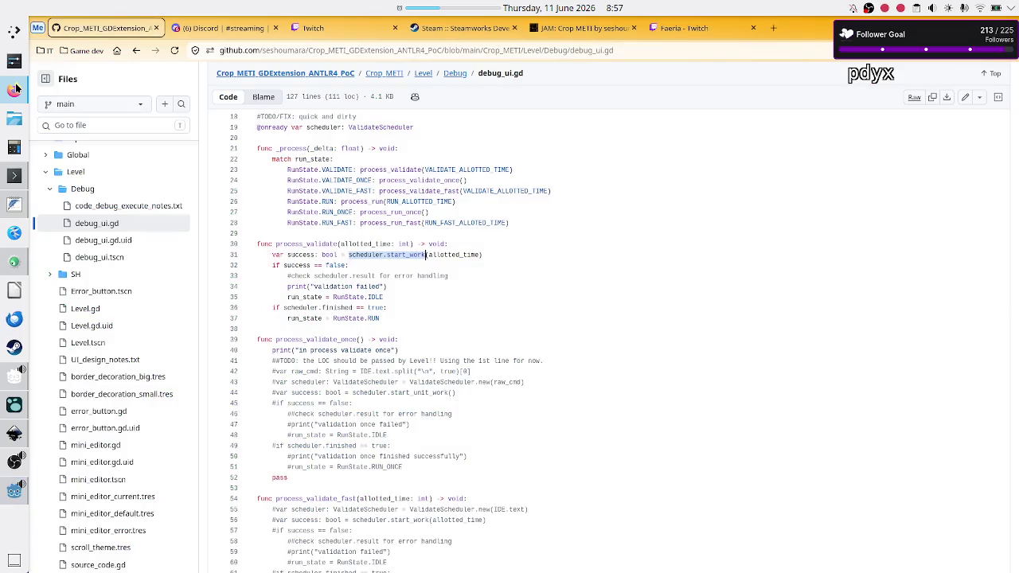
{"action": "left_click", "coordinate": [14, 89]}
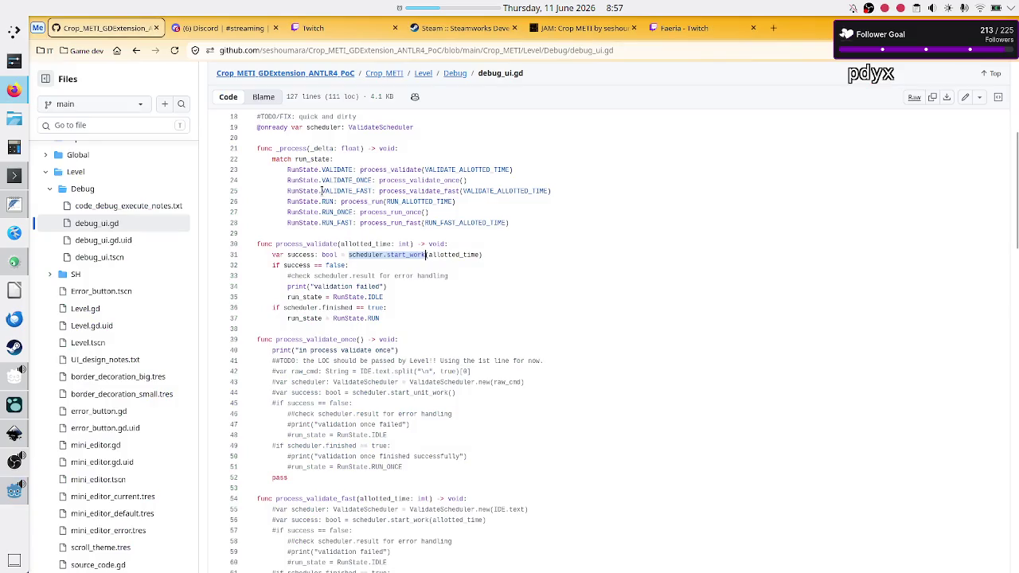
- Inspect process_validate's success == false handling, IDLE state and scheduler.finished check
{"action": "left_click", "coordinate": [443, 244]}
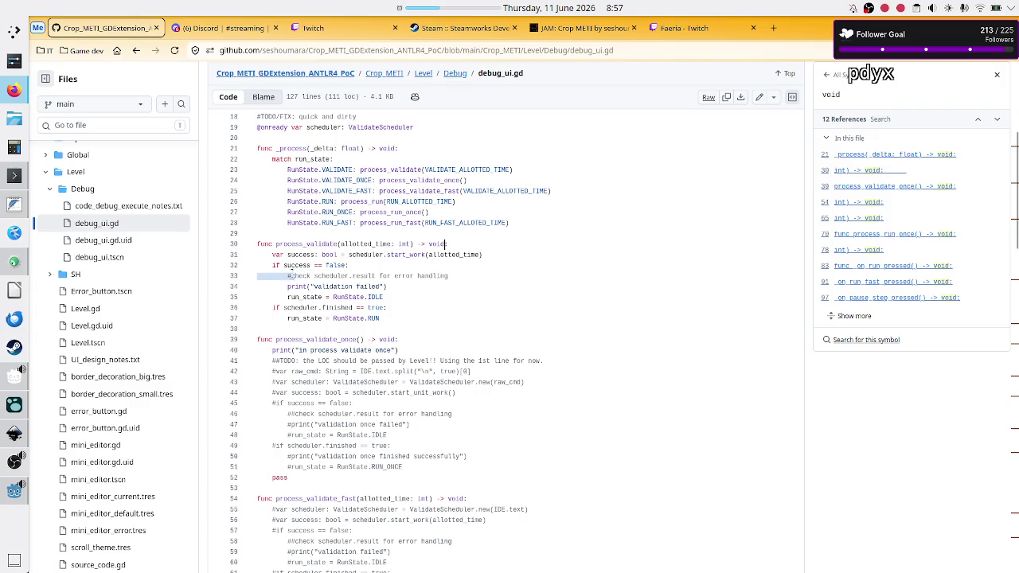
{"action": "left_click_drag", "start_coordinate": [350, 265], "coordinate": [272, 268]}
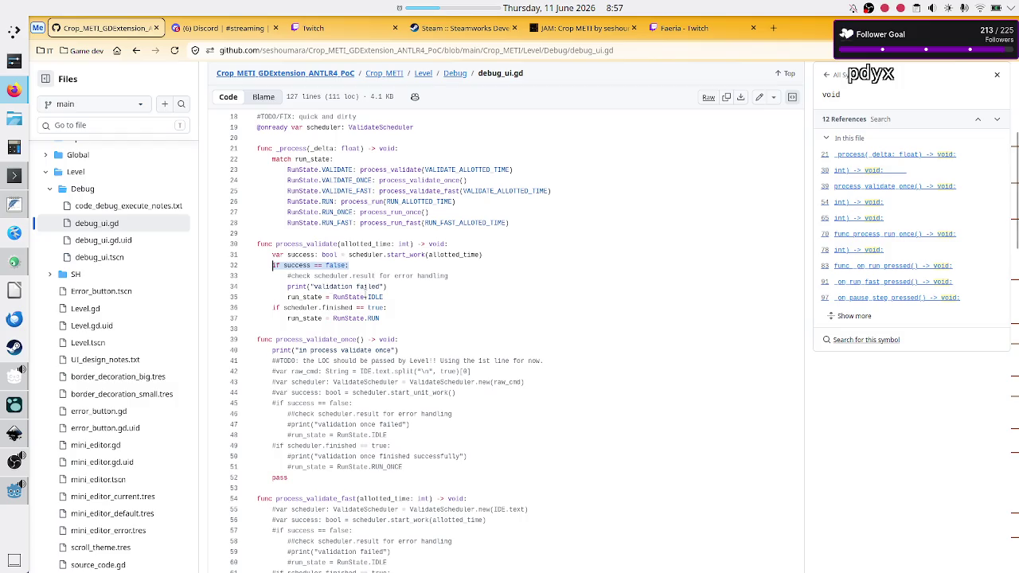
{"action": "left_click_drag", "start_coordinate": [388, 296], "coordinate": [338, 288]}
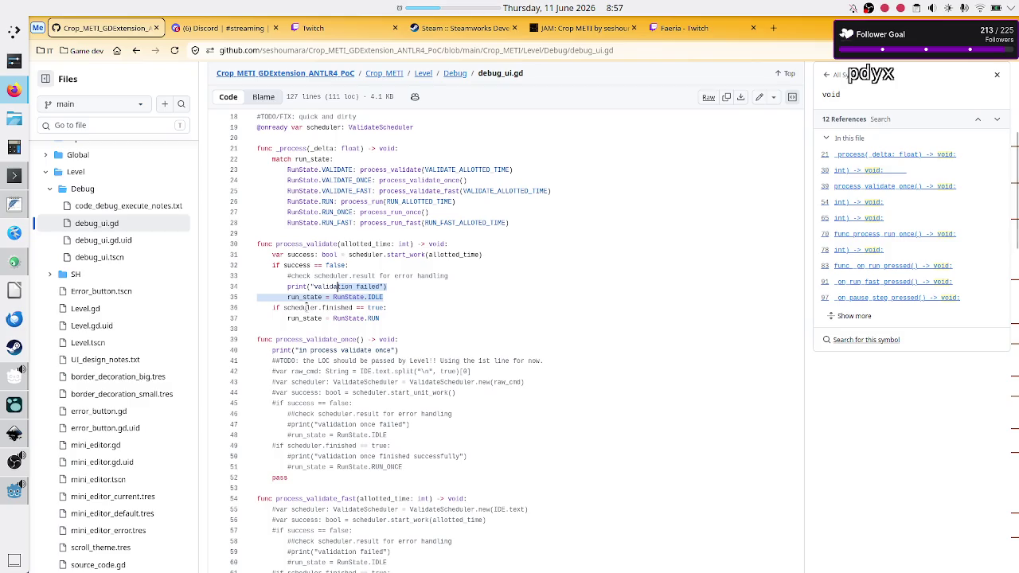
{"action": "left_click", "coordinate": [412, 299]}
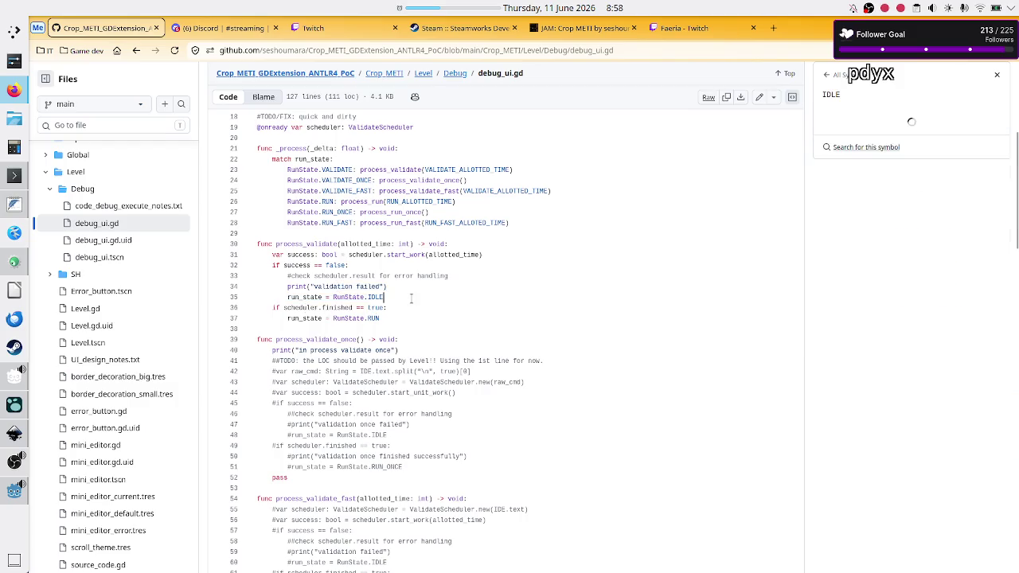
{"action": "key", "text": "Right"}
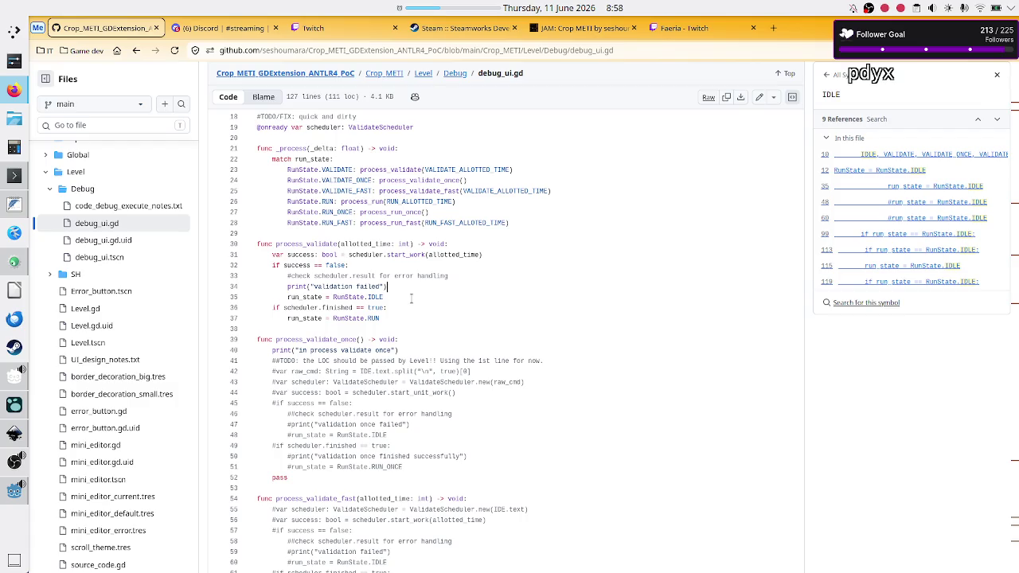
{"action": "key", "text": "Down"}
{"action": "key", "text": "shift+Down"}
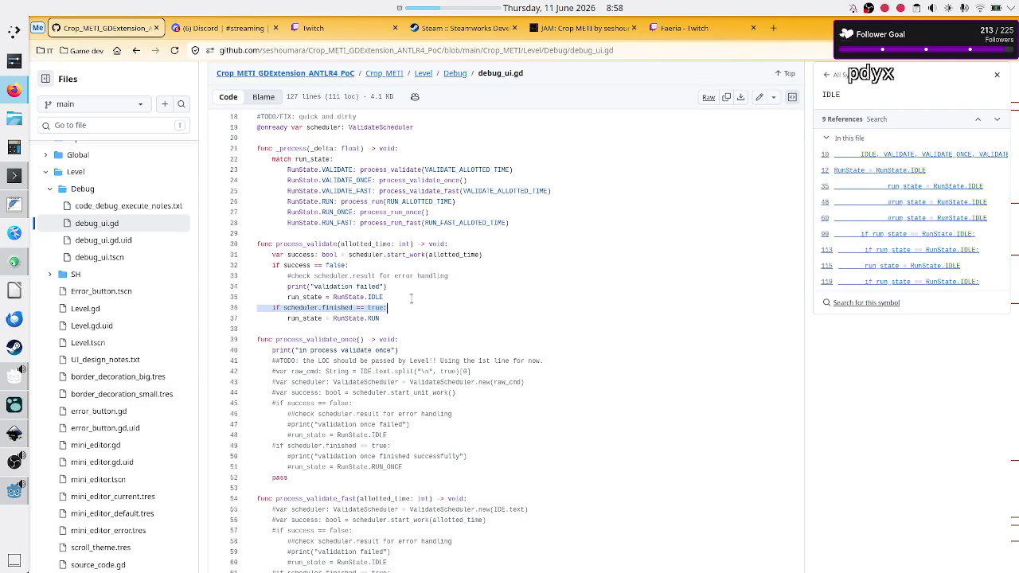
{"action": "key", "text": "Down"}
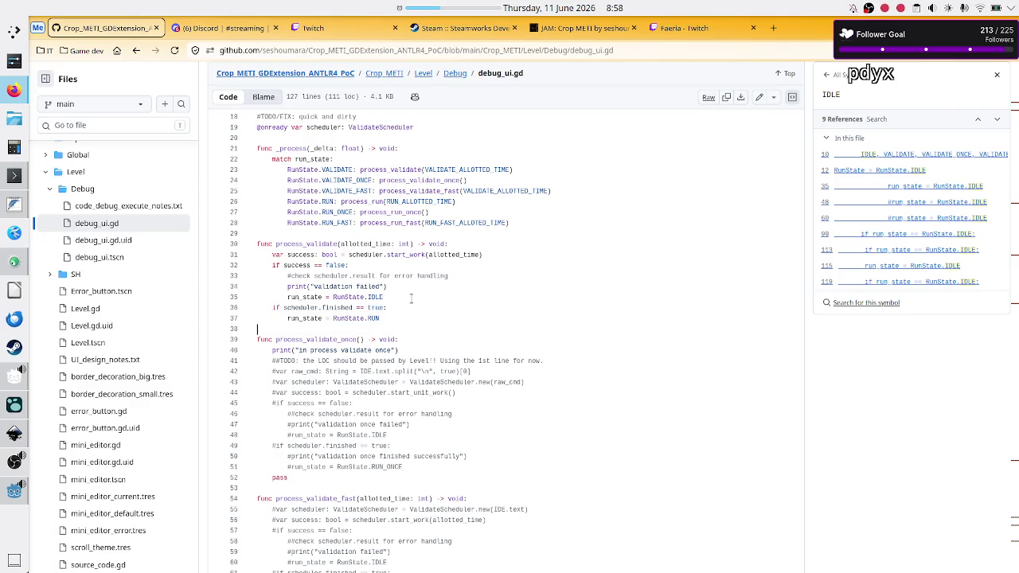
{"action": "key", "text": "Up"}
{"action": "key", "text": "Up"}
{"action": "key", "text": "Up"}
{"action": "key", "text": "Up"}
{"action": "key", "text": "Up"}
{"action": "key", "text": "Right"}
- List the references to RUN, then select the VALIDATE state and the process_validate definition
{"action": "double_click", "coordinate": [313, 316]}
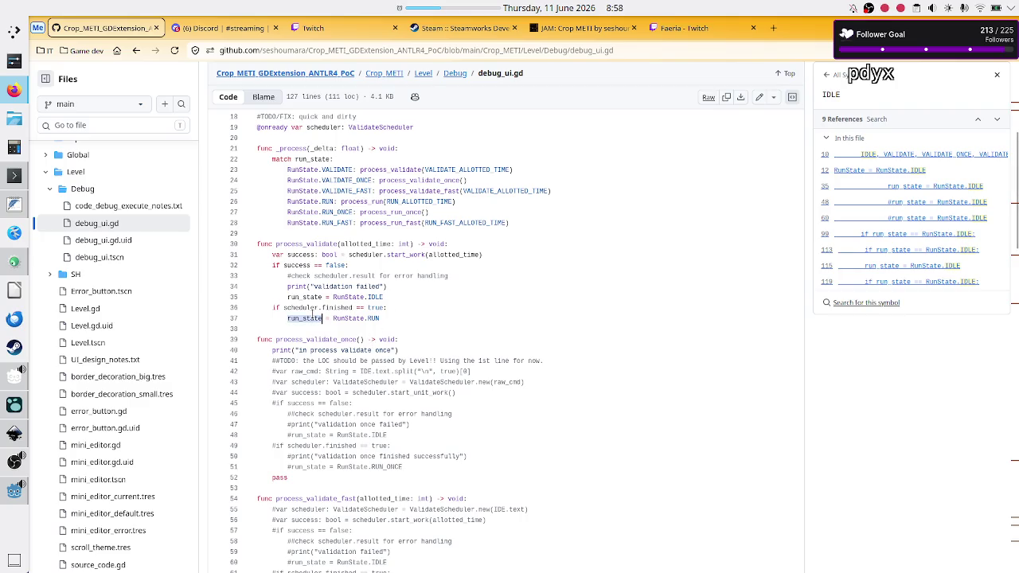
{"action": "double_click", "coordinate": [361, 297]}
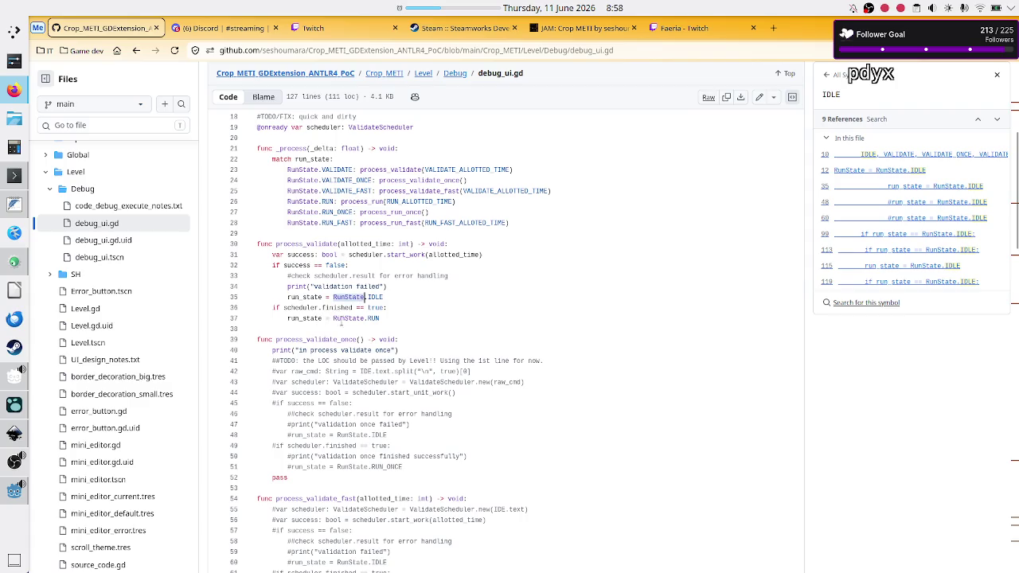
{"action": "double_click", "coordinate": [350, 317]}
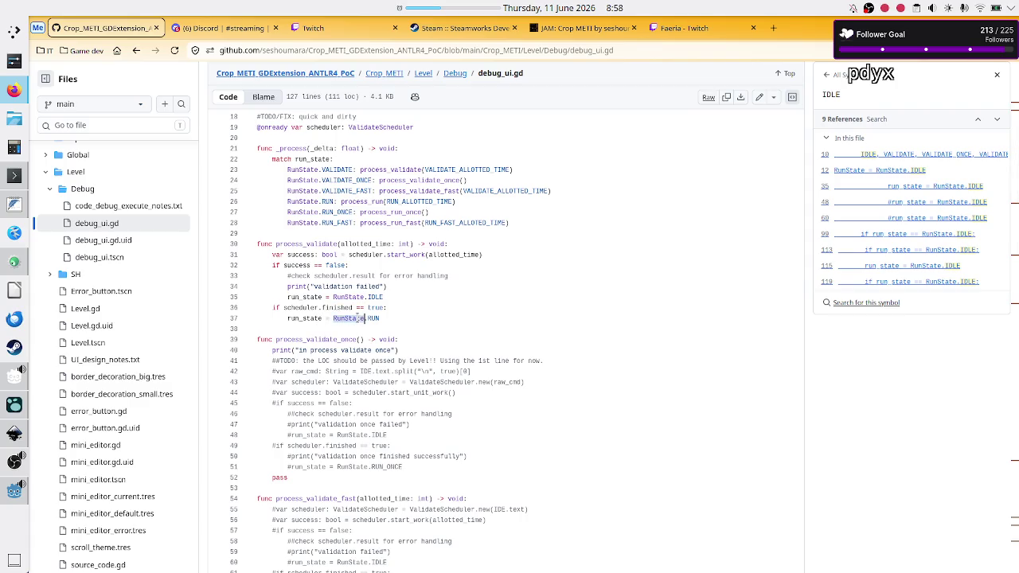
{"action": "left_click", "coordinate": [397, 317]}
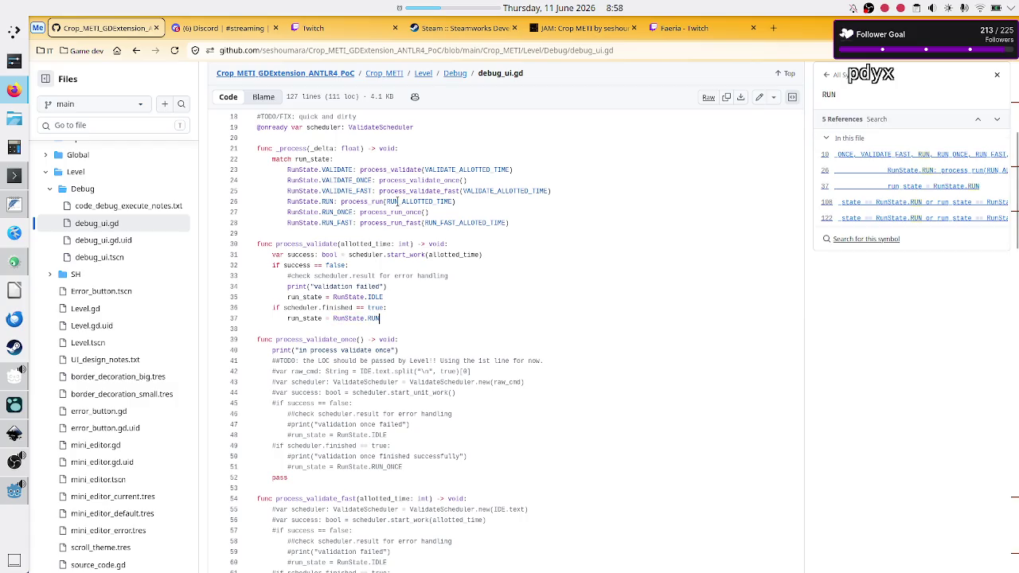
{"action": "double_click", "coordinate": [338, 170]}
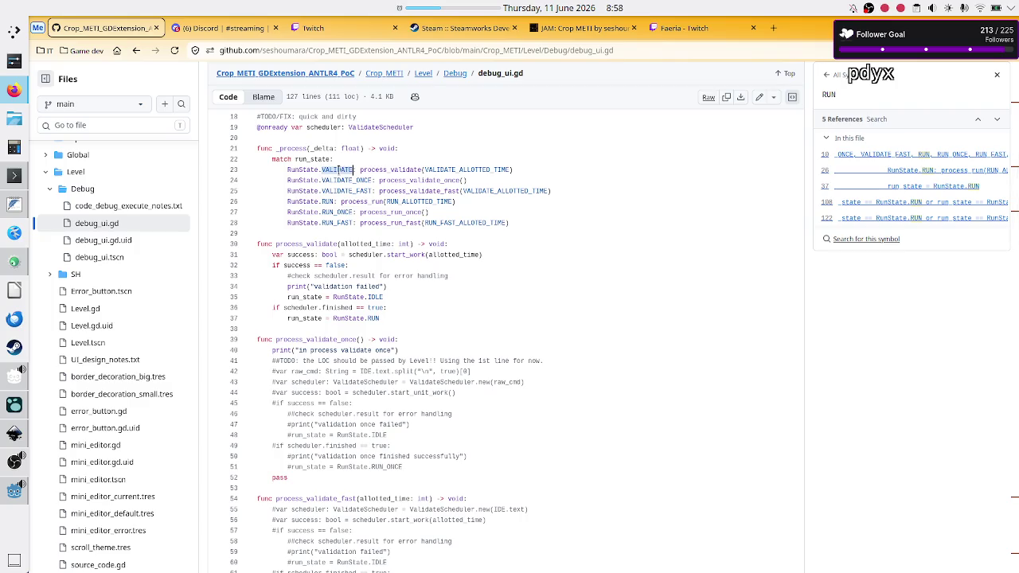
{"action": "double_click", "coordinate": [399, 169]}
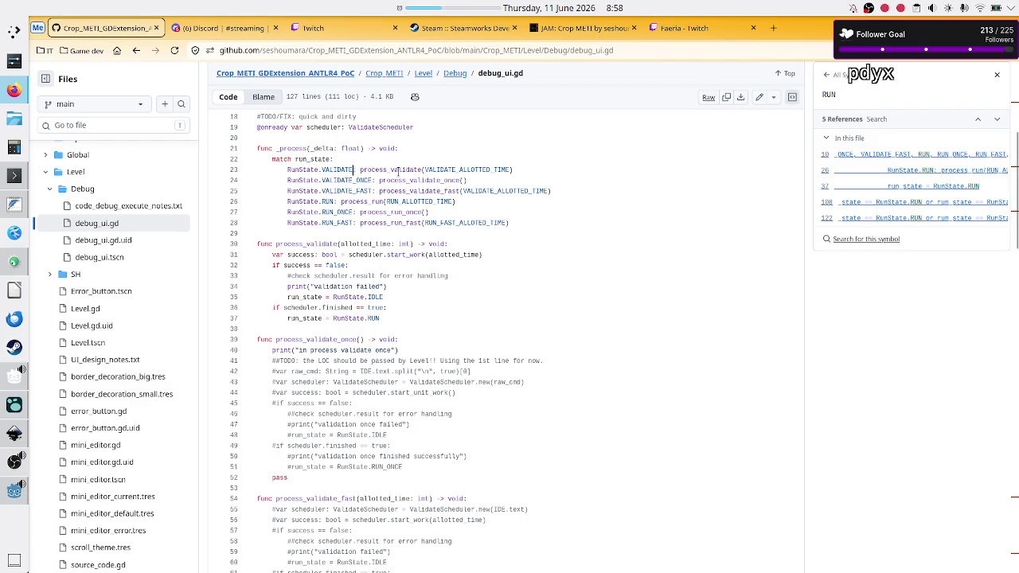
{"action": "double_click", "coordinate": [324, 244]}
{"action": "scroll", "coordinate": [368, 467], "scroll_direction": "down", "scroll_amount": 1}
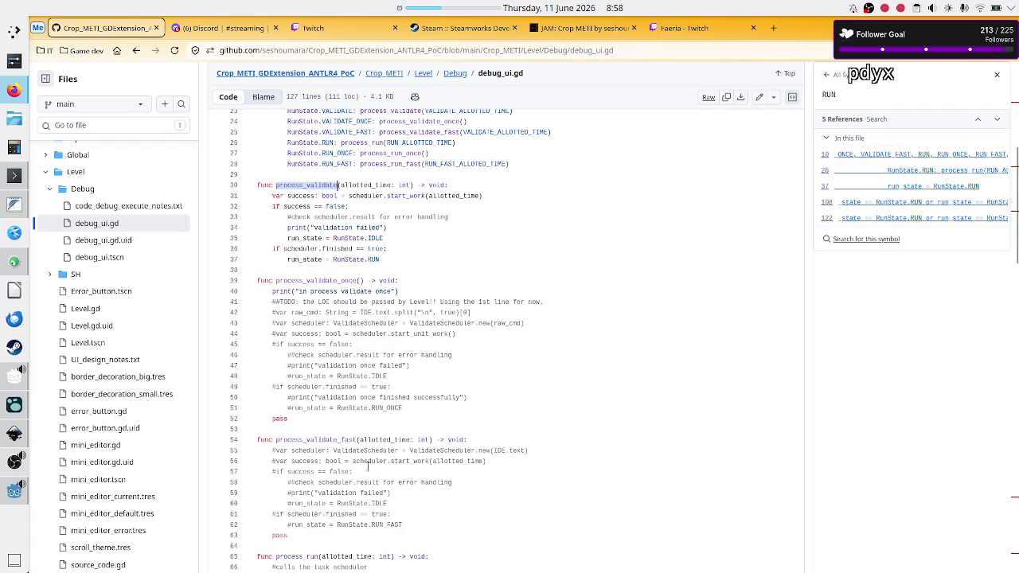
- Examine ValidateScheduler.new(IDE.text) on line 55, list allotted_time references, then return to Godot
{"action": "double_click", "coordinate": [367, 451]}
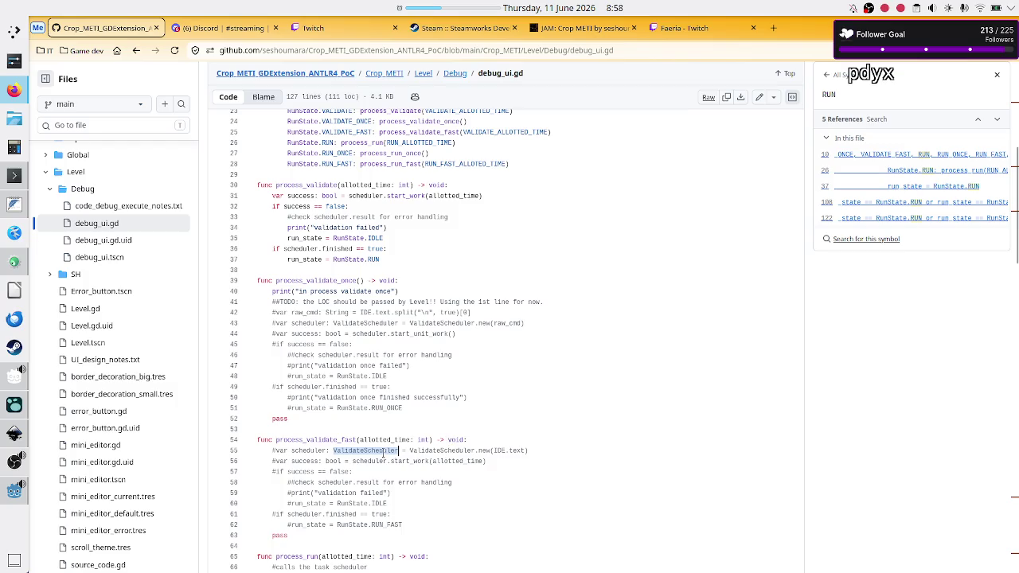
{"action": "left_click", "coordinate": [546, 451]}
{"action": "left_click_drag", "start_coordinate": [546, 450], "coordinate": [409, 452]}
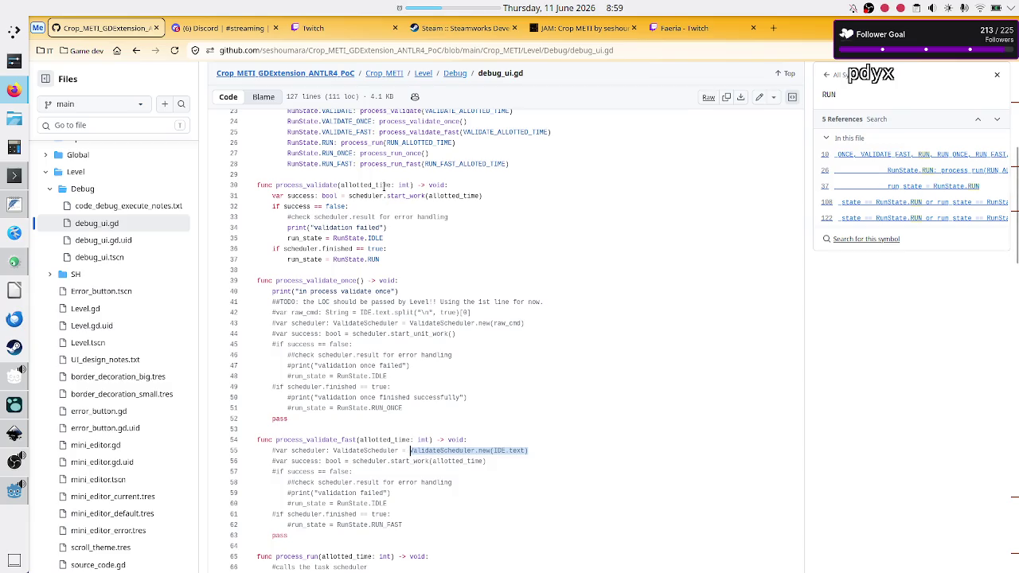
{"action": "left_click", "coordinate": [455, 195]}
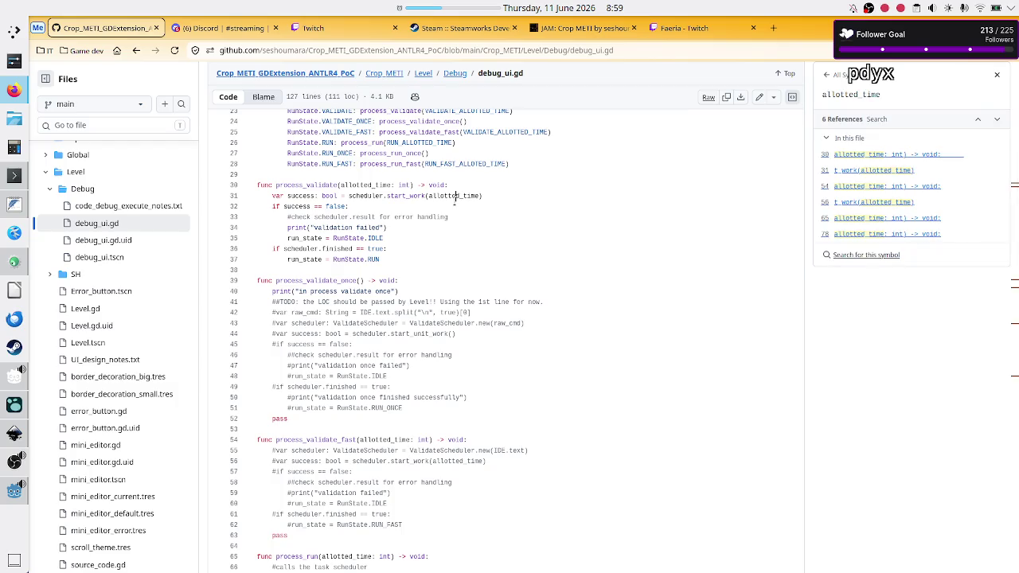
{"action": "left_click_drag", "start_coordinate": [554, 450], "coordinate": [324, 449]}
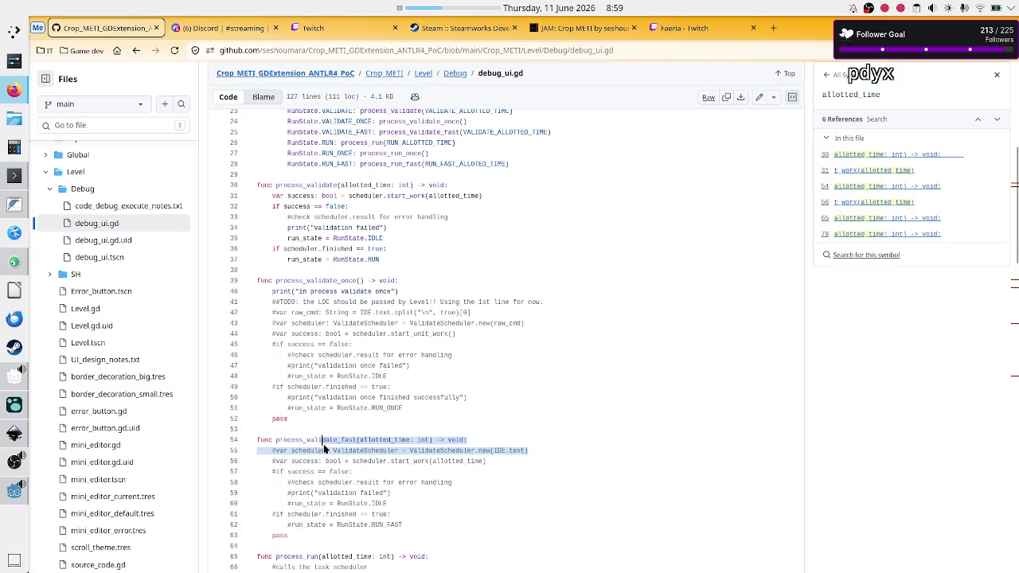
{"action": "double_click", "coordinate": [485, 451]}
{"action": "left_click", "coordinate": [440, 459]}
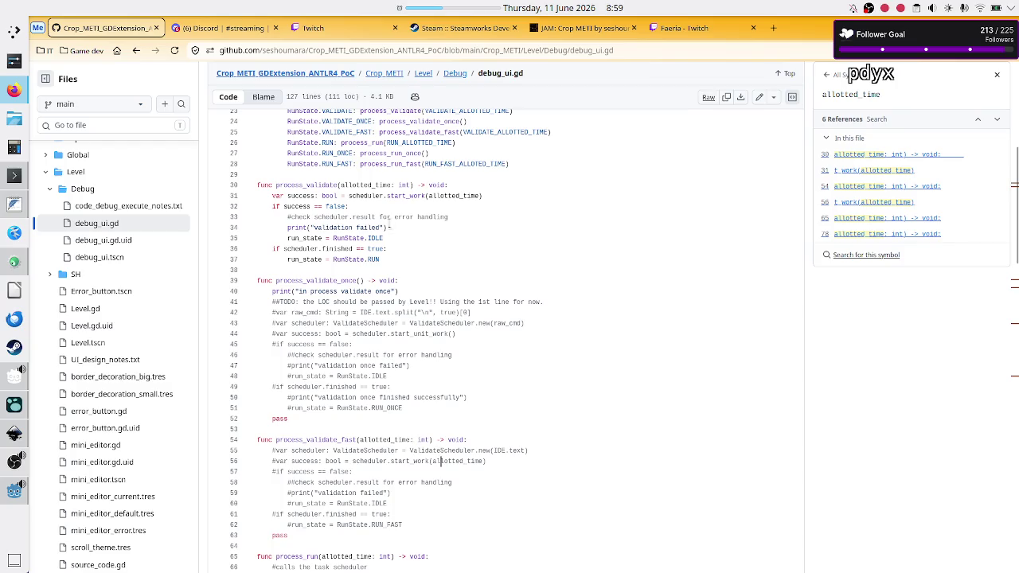
{"action": "double_click", "coordinate": [367, 196]}
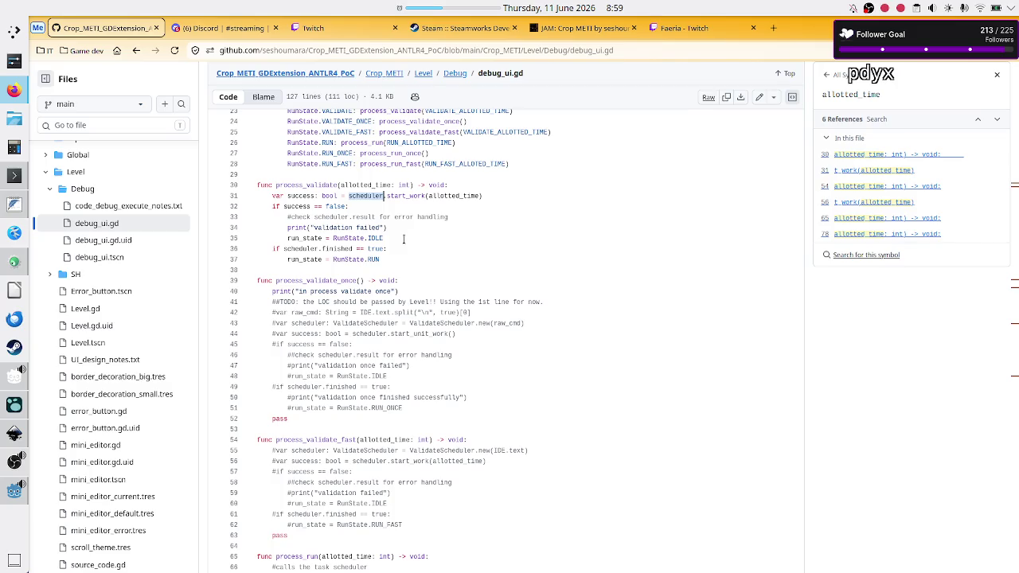
{"action": "left_click", "coordinate": [14, 491]}
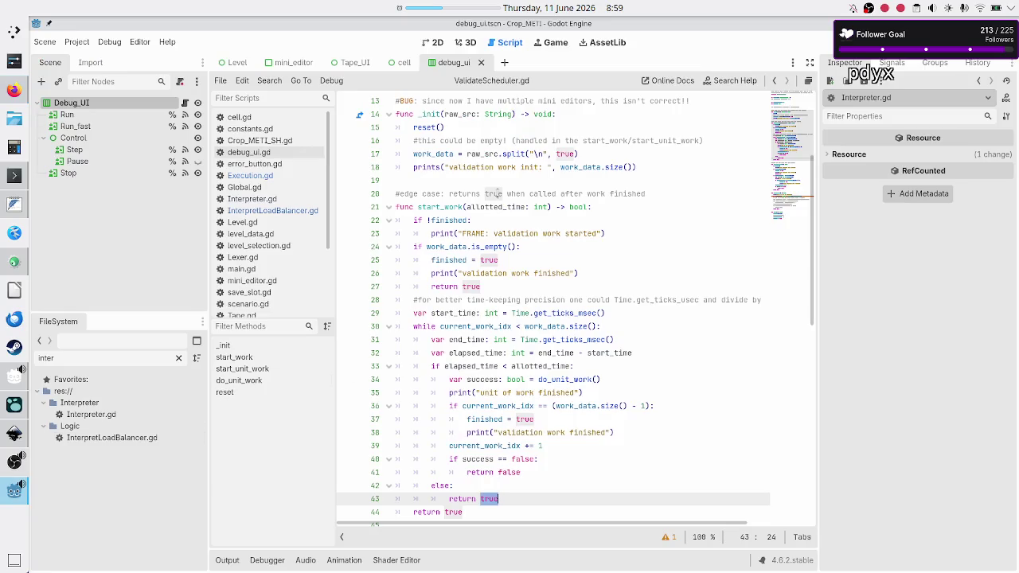
- Select Execution.gd in the Script editor's scripts list
{"action": "scroll", "coordinate": [498, 193], "scroll_direction": "up", "scroll_amount": 3}
{"action": "scroll", "coordinate": [498, 193], "scroll_direction": "down", "scroll_amount": 1}
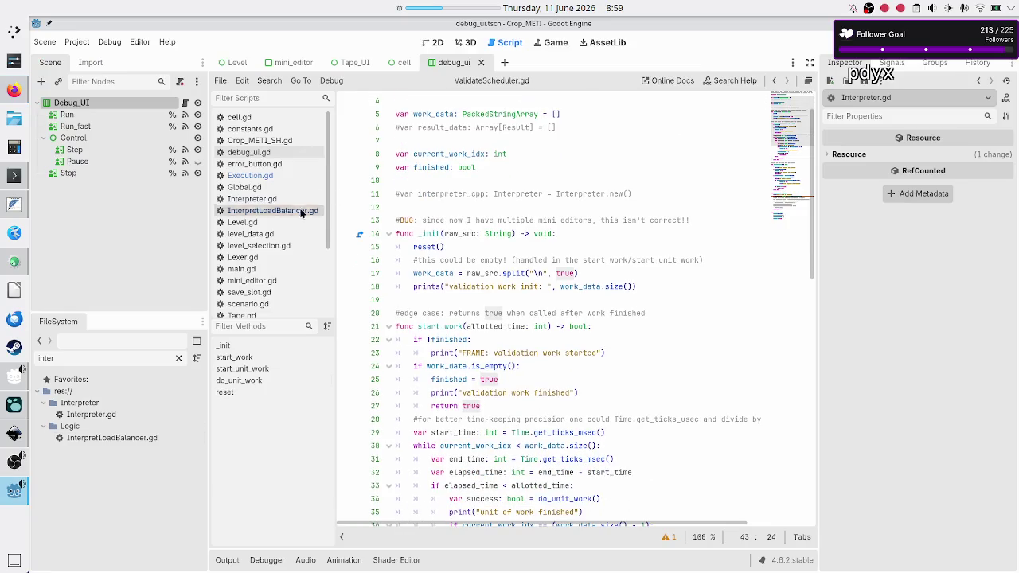
{"action": "scroll", "coordinate": [286, 239], "scroll_direction": "down", "scroll_amount": 3}
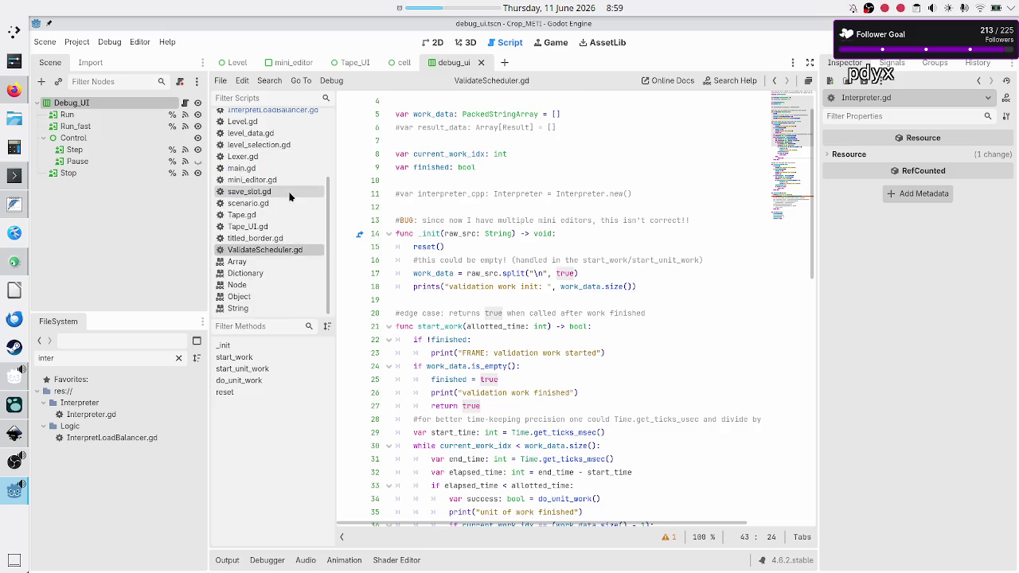
{"action": "scroll", "coordinate": [262, 195], "scroll_direction": "up", "scroll_amount": 4}
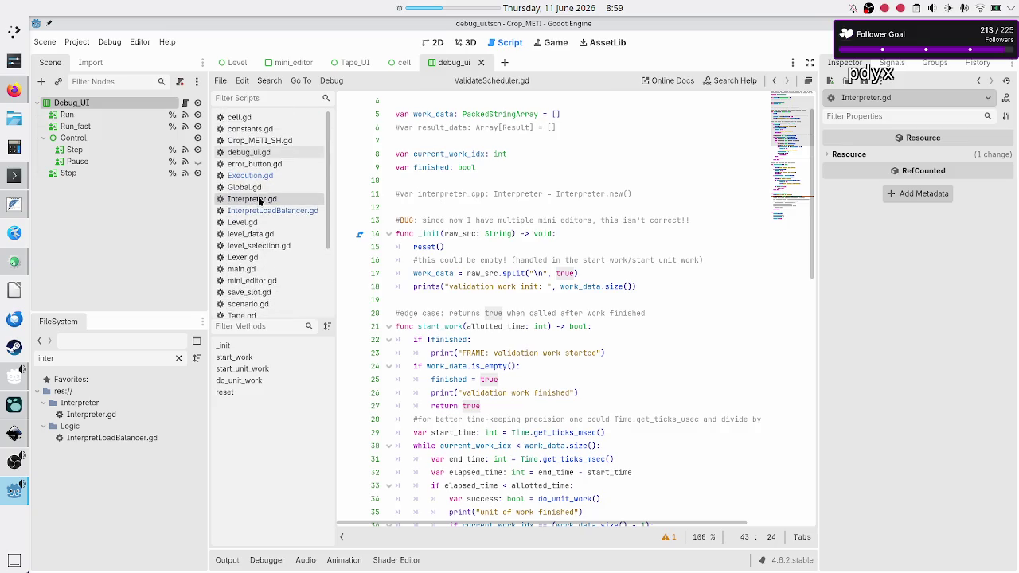
{"action": "left_click", "coordinate": [265, 177]}
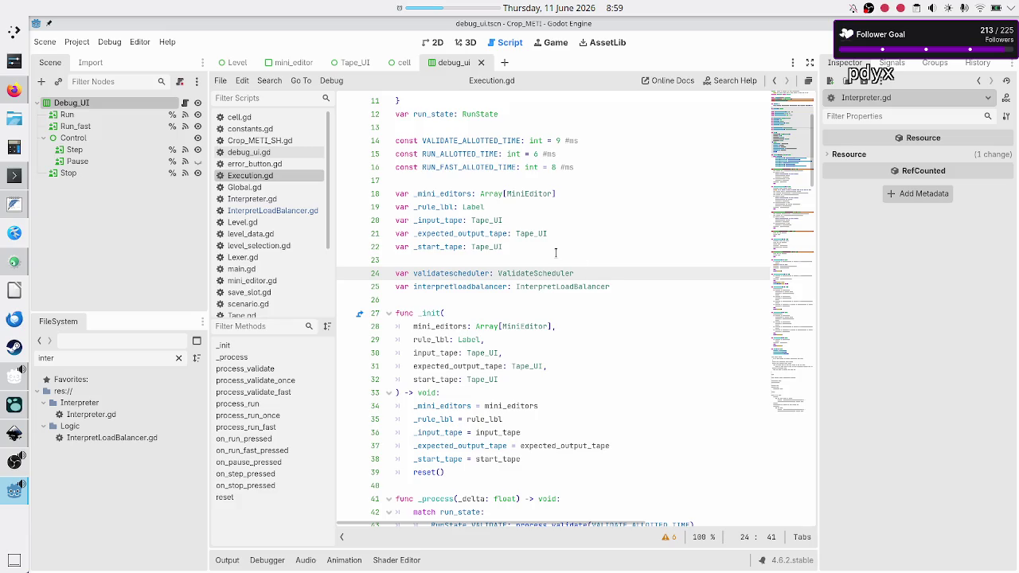
- Review where process_validate is called and defined on lines 43 and 50
{"action": "scroll", "coordinate": [556, 253], "scroll_direction": "down", "scroll_amount": 6}
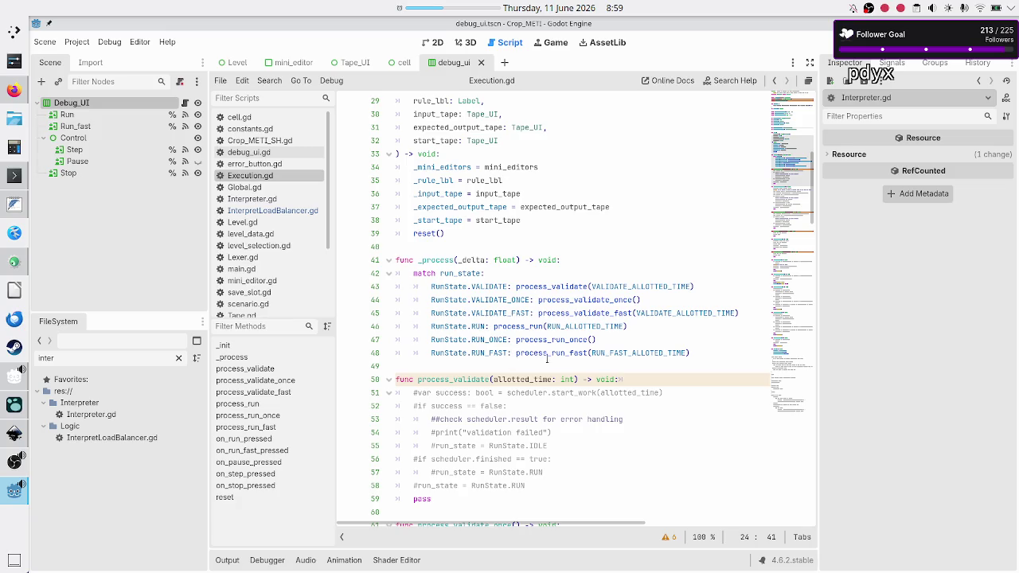
{"action": "double_click", "coordinate": [485, 392]}
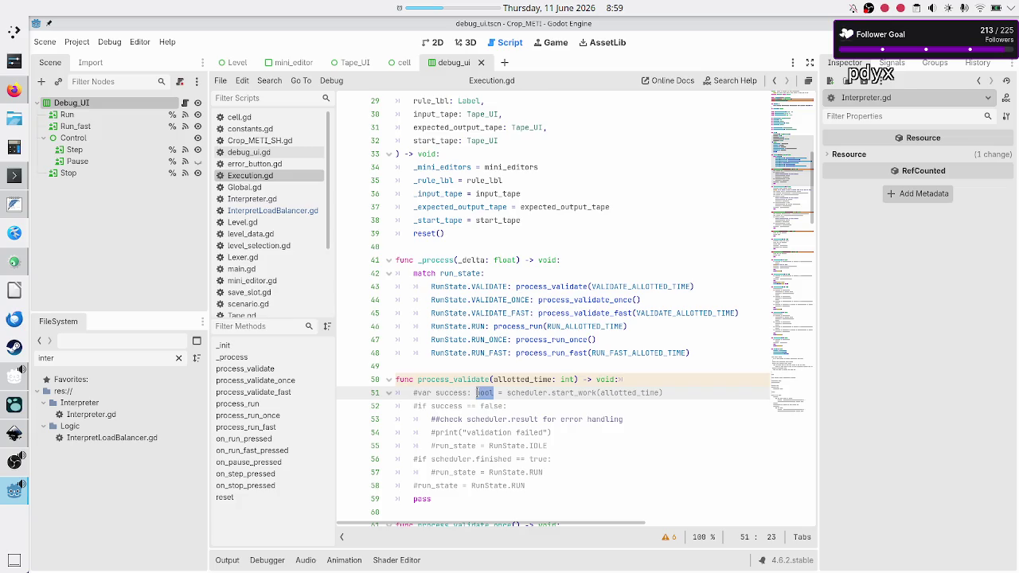
{"action": "double_click", "coordinate": [451, 379]}
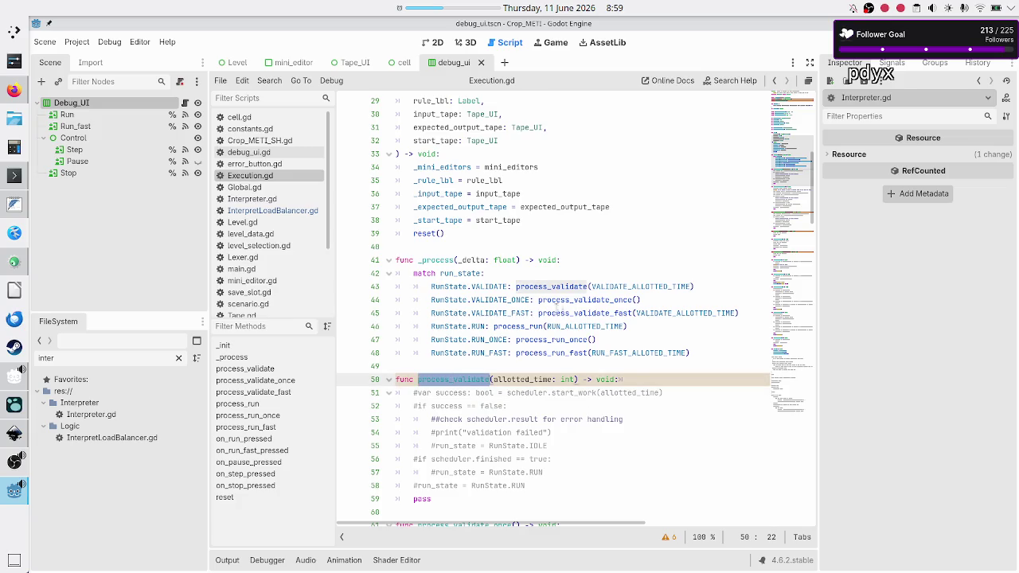
{"action": "double_click", "coordinate": [587, 286]}
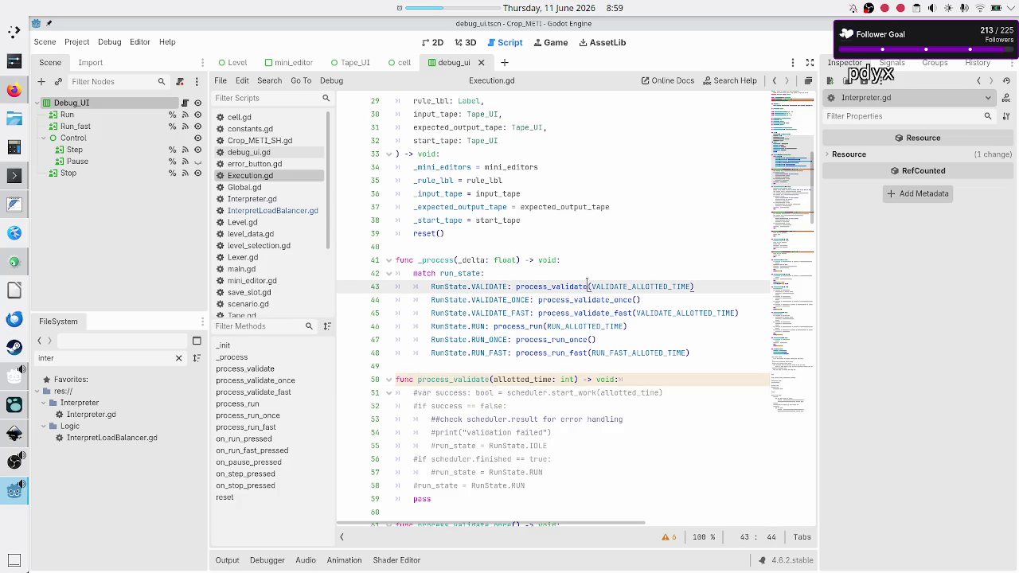
{"action": "left_click", "coordinate": [466, 369]}
{"action": "double_click", "coordinate": [463, 374]}
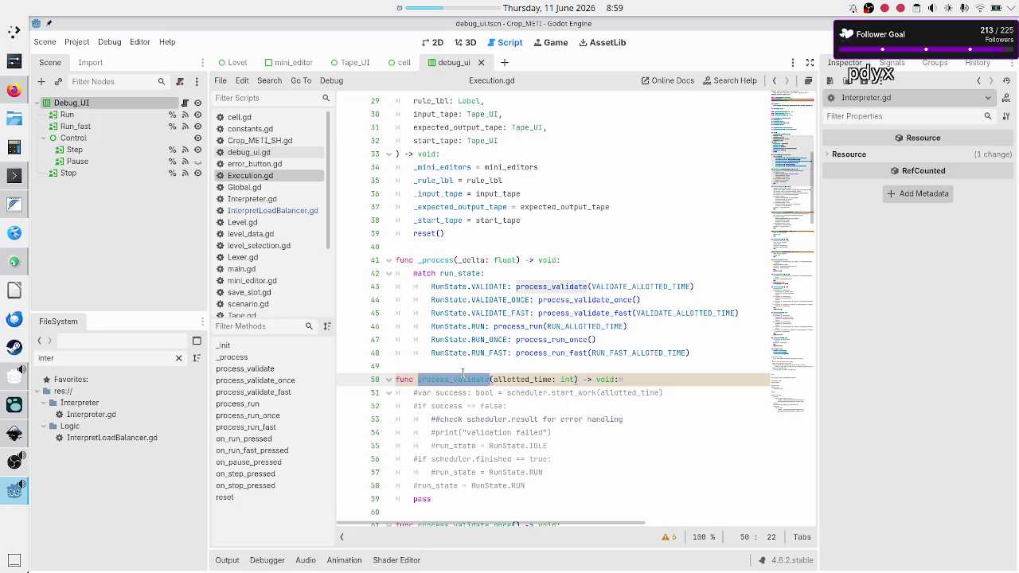
{"action": "left_click", "coordinate": [466, 364]}
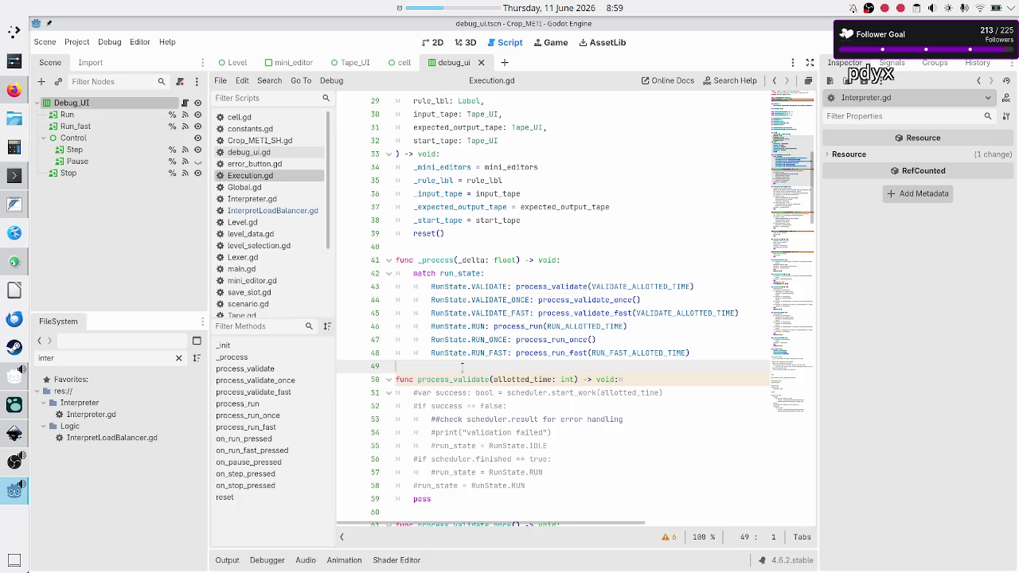
{"action": "scroll", "coordinate": [506, 338], "scroll_direction": "up", "scroll_amount": 5}
{"action": "scroll", "coordinate": [506, 339], "scroll_direction": "down", "scroll_amount": 1}
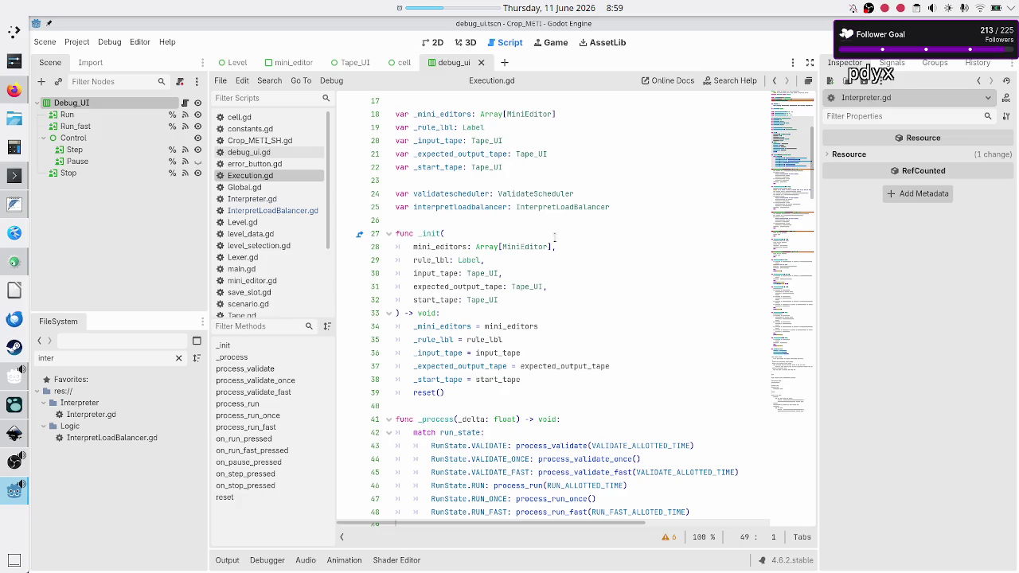
- Assign validatescheduler on line 24 to ValidateScheduler.new(), then open ValidateScheduler.gd
{"action": "left_click", "coordinate": [599, 194]}
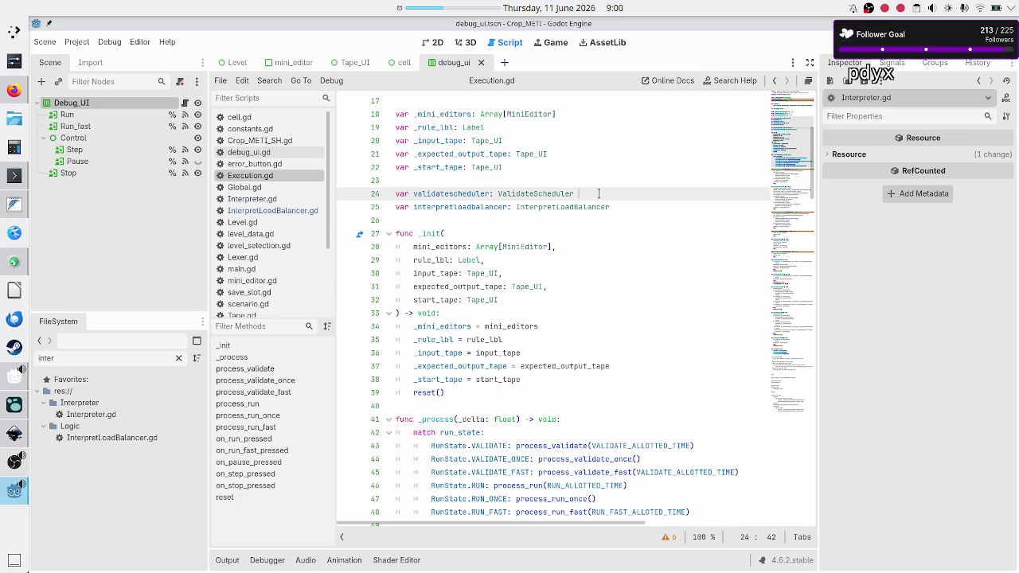
{"action": "type", "text": "= "}
{"action": "type", "text": "Val"}
{"action": "key", "text": "Return"}
{"action": "type", "text": "new("}
{"action": "key", "text": "Return"}
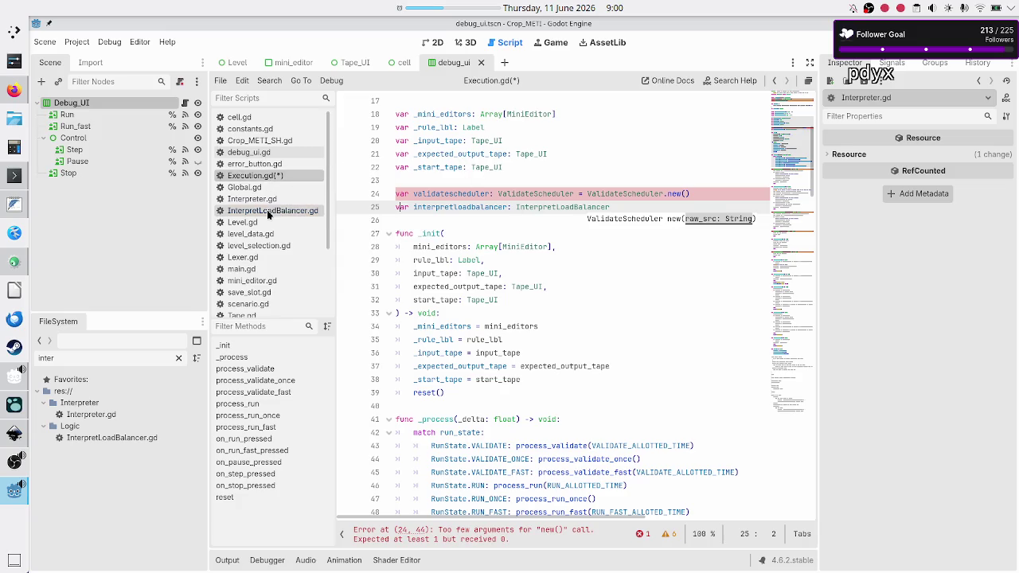
{"action": "scroll", "coordinate": [277, 233], "scroll_direction": "down", "scroll_amount": 3}
{"action": "left_click", "coordinate": [267, 249]}
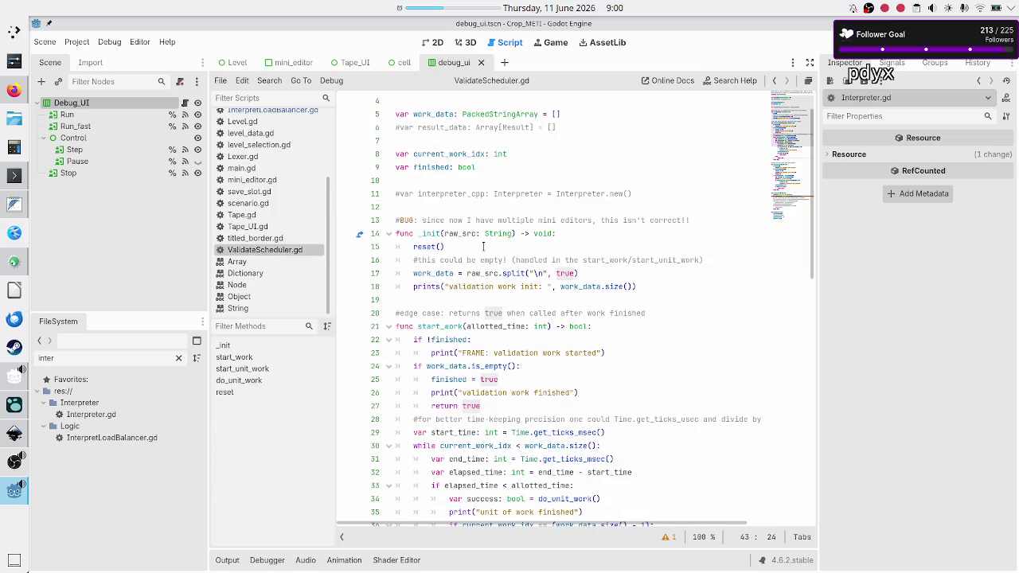
{"action": "double_click", "coordinate": [426, 234]}
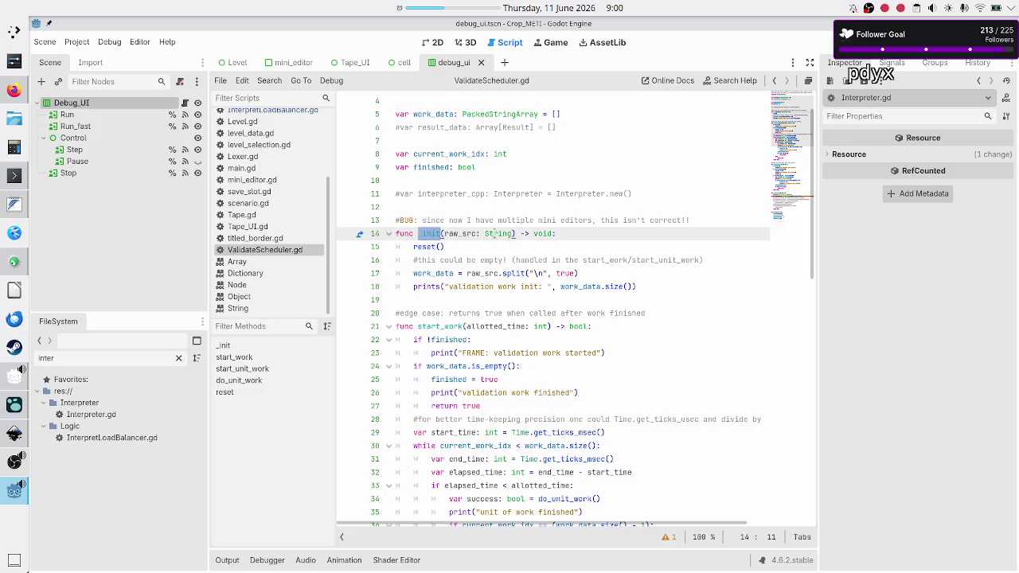
{"action": "key", "text": "Right"}
{"action": "key", "text": "Right"}
{"action": "key", "text": "shift+Right"}
{"action": "key", "text": "shift+Right"}
{"action": "key", "text": "shift+Right"}
{"action": "key", "text": "shift+Right"}
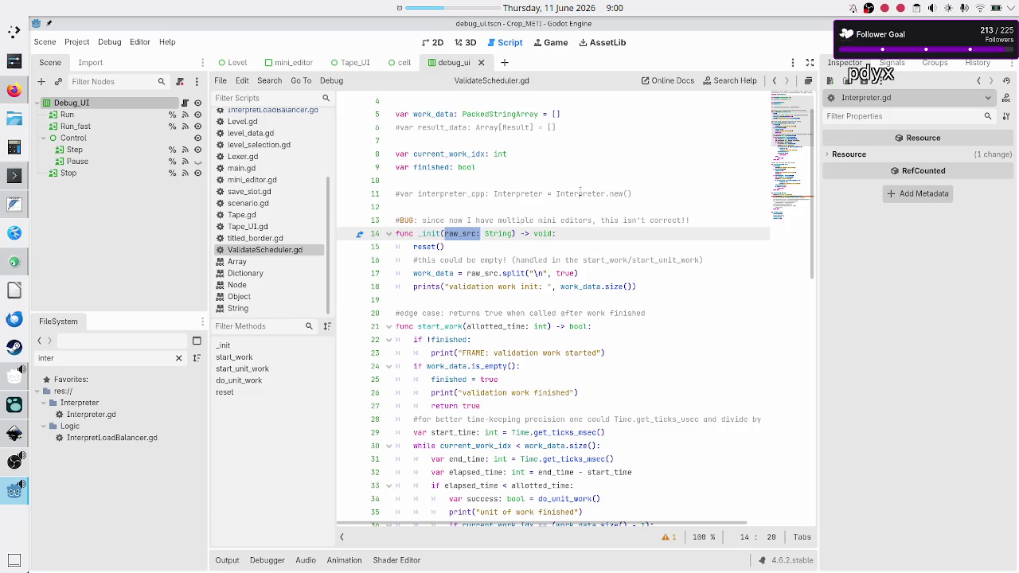
{"action": "scroll", "coordinate": [278, 203], "scroll_direction": "up", "scroll_amount": 3}
{"action": "scroll", "coordinate": [278, 211], "scroll_direction": "down", "scroll_amount": 3}
{"action": "scroll", "coordinate": [274, 195], "scroll_direction": "up", "scroll_amount": 3}
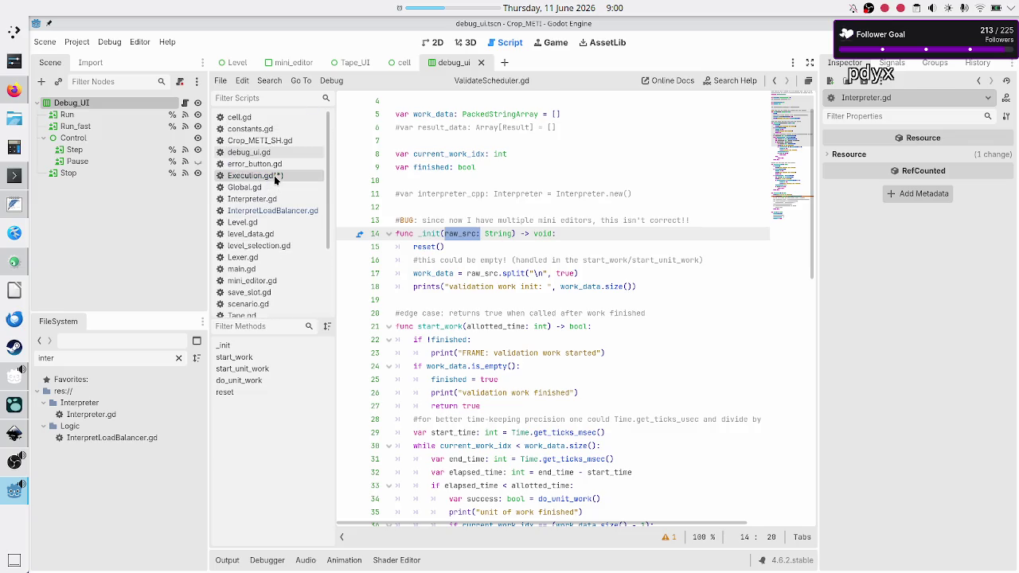
- Back in Execution.gd, check the ValidateScheduler class on line 24 and _mini_editors uses
{"action": "left_click", "coordinate": [274, 175]}
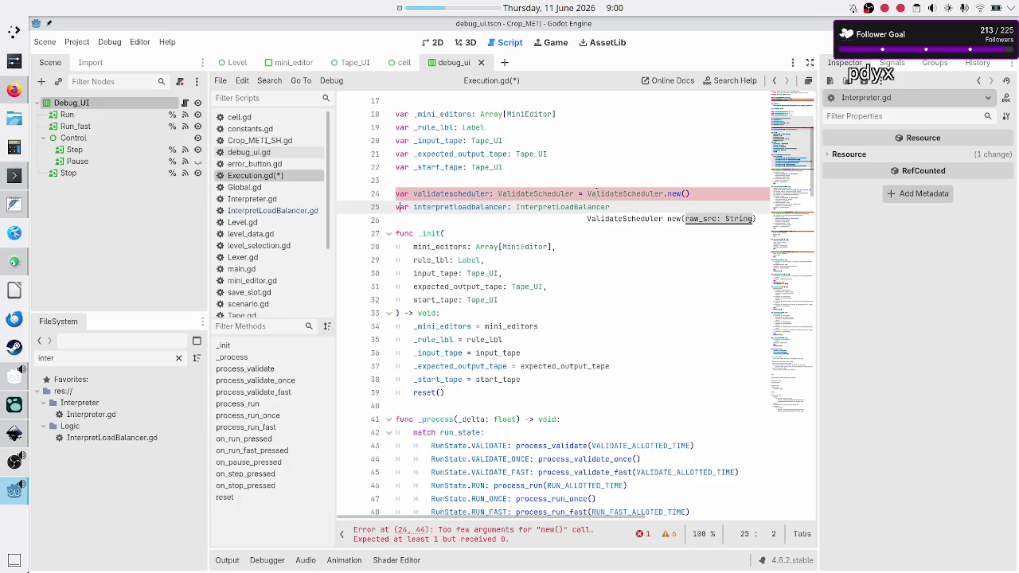
{"action": "left_click_drag", "start_coordinate": [587, 194], "coordinate": [662, 195]}
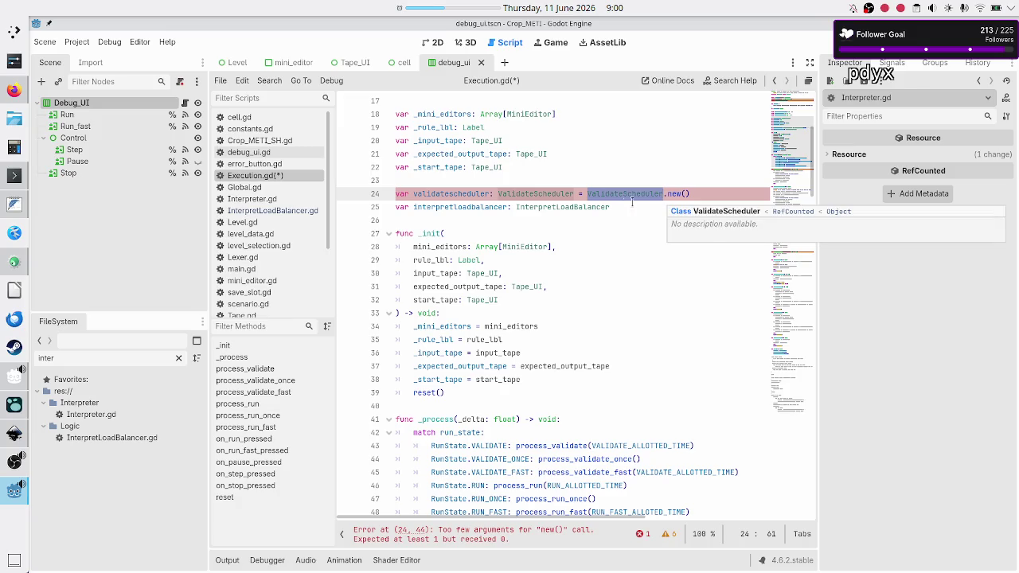
{"action": "scroll", "coordinate": [605, 211], "scroll_direction": "up", "scroll_amount": 3}
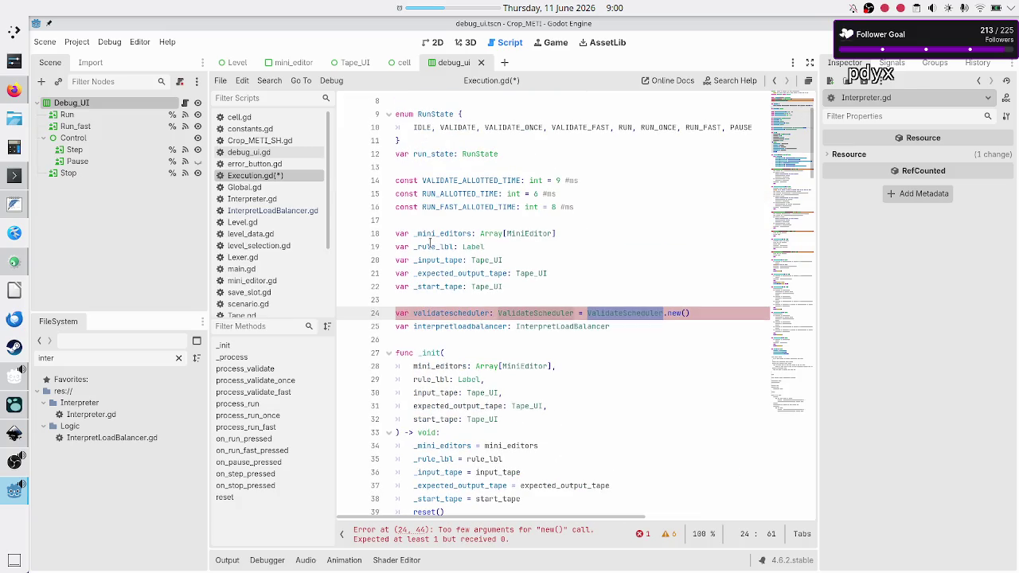
{"action": "double_click", "coordinate": [445, 232]}
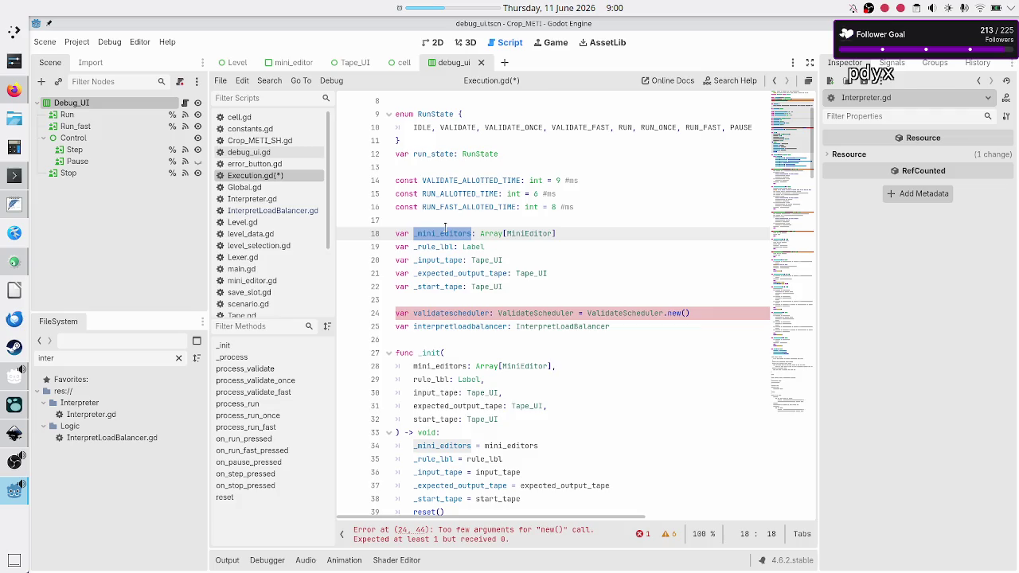
{"action": "left_click", "coordinate": [471, 116]}
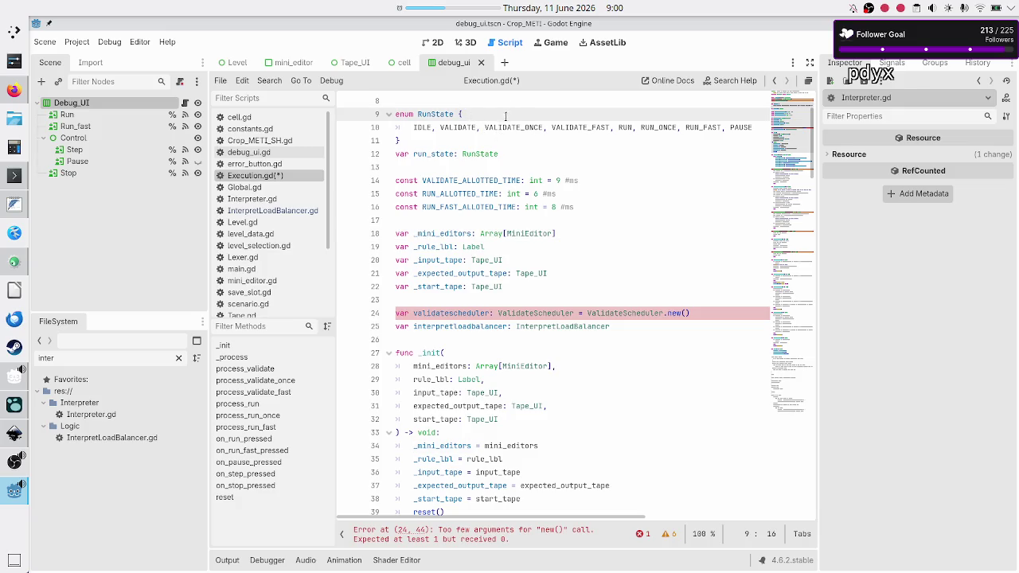
- Scroll through the VALIDATE run-state code, then switch to ValidateScheduler.gd
{"action": "scroll", "coordinate": [501, 143], "scroll_direction": "down", "scroll_amount": 4}
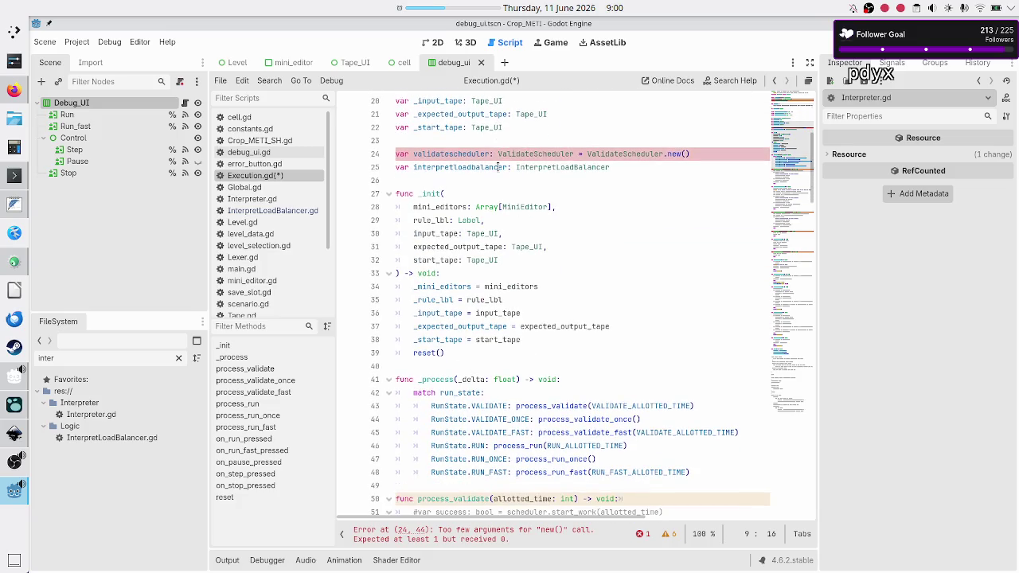
{"action": "scroll", "coordinate": [500, 167], "scroll_direction": "down", "scroll_amount": 1}
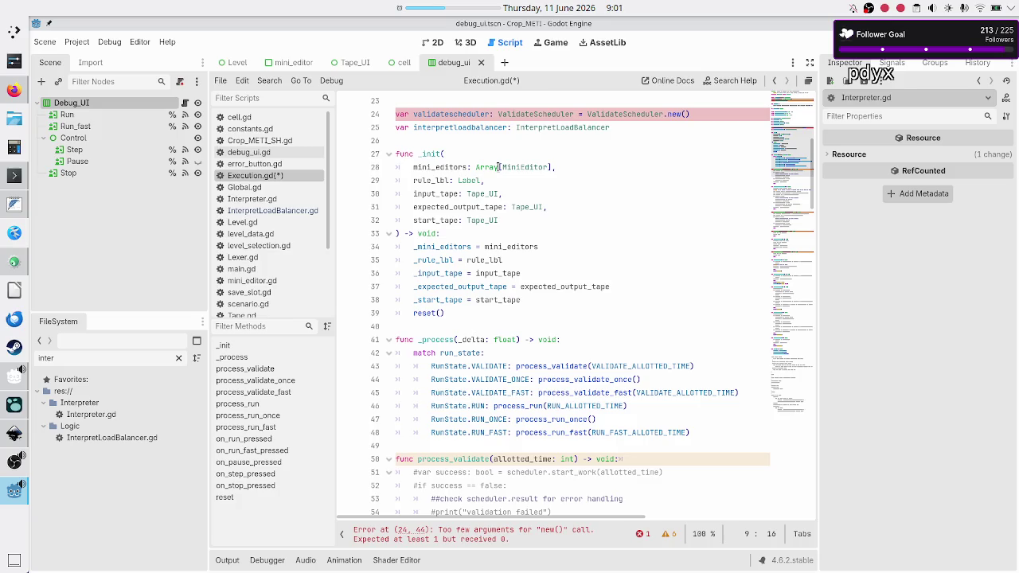
{"action": "scroll", "coordinate": [499, 255], "scroll_direction": "down", "scroll_amount": 4}
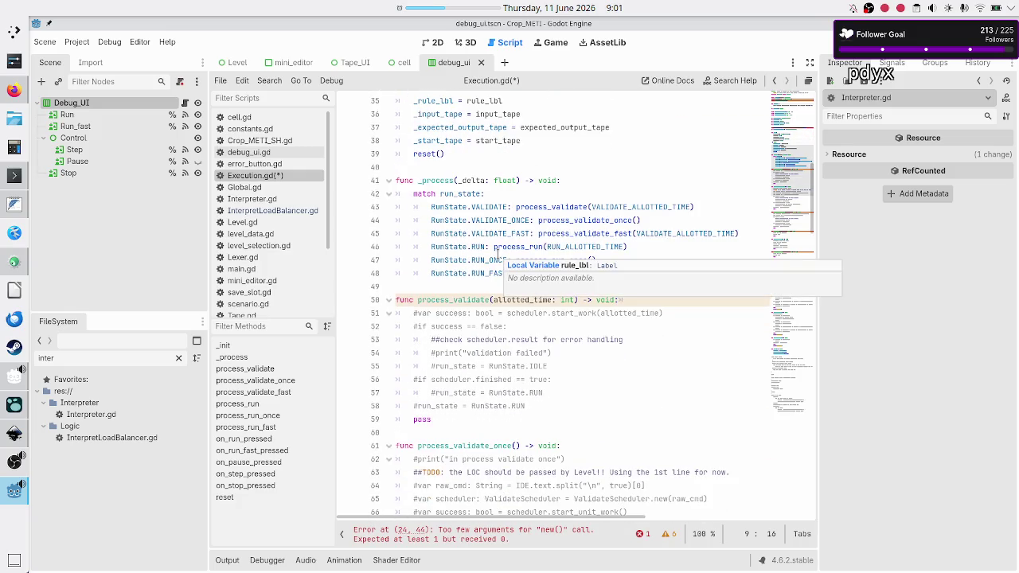
{"action": "scroll", "coordinate": [495, 253], "scroll_direction": "up", "scroll_amount": 11}
{"action": "double_click", "coordinate": [458, 220]}
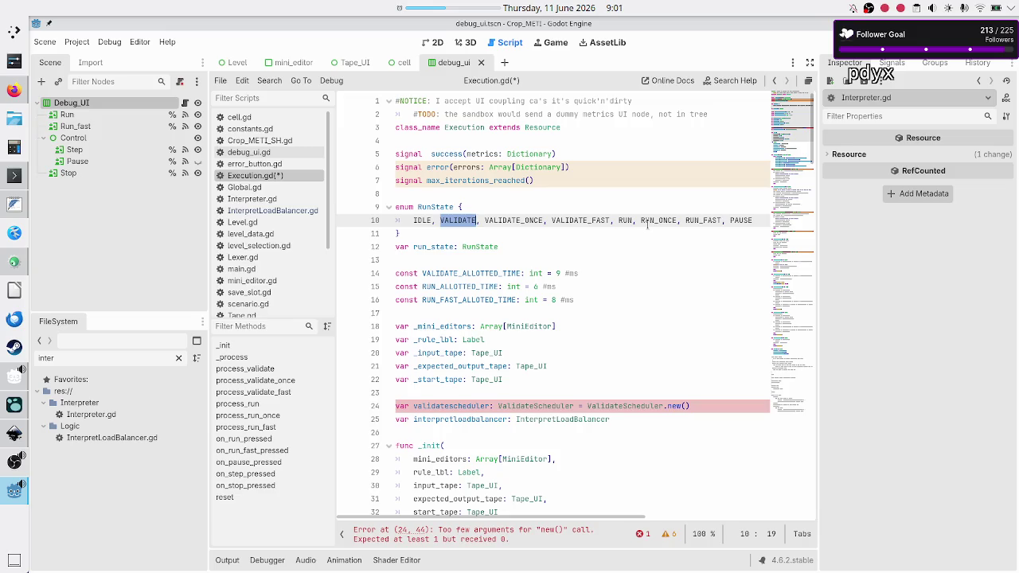
{"action": "left_click", "coordinate": [573, 220]}
{"action": "scroll", "coordinate": [611, 241], "scroll_direction": "down", "scroll_amount": 6}
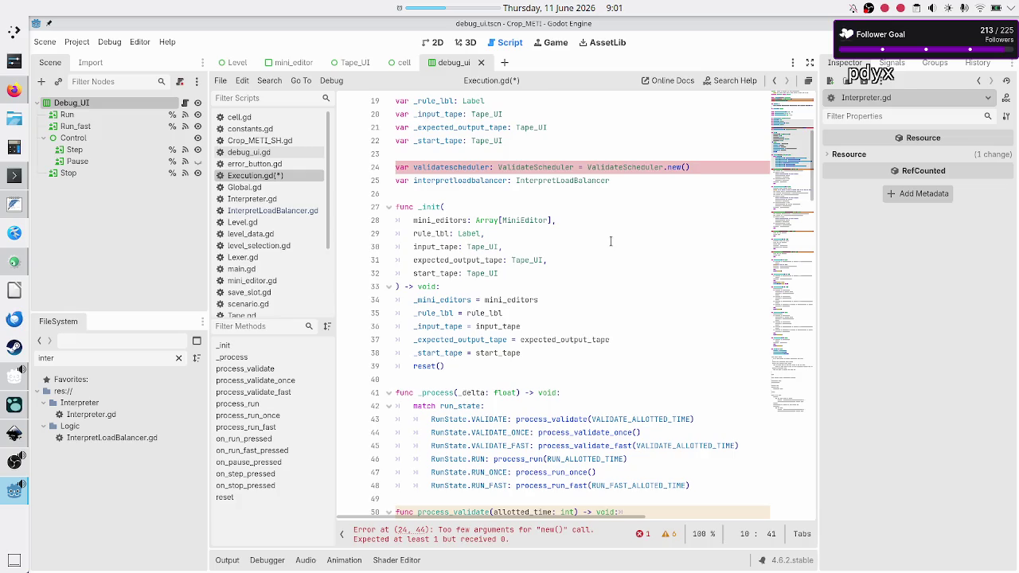
{"action": "scroll", "coordinate": [611, 241], "scroll_direction": "down", "scroll_amount": 4}
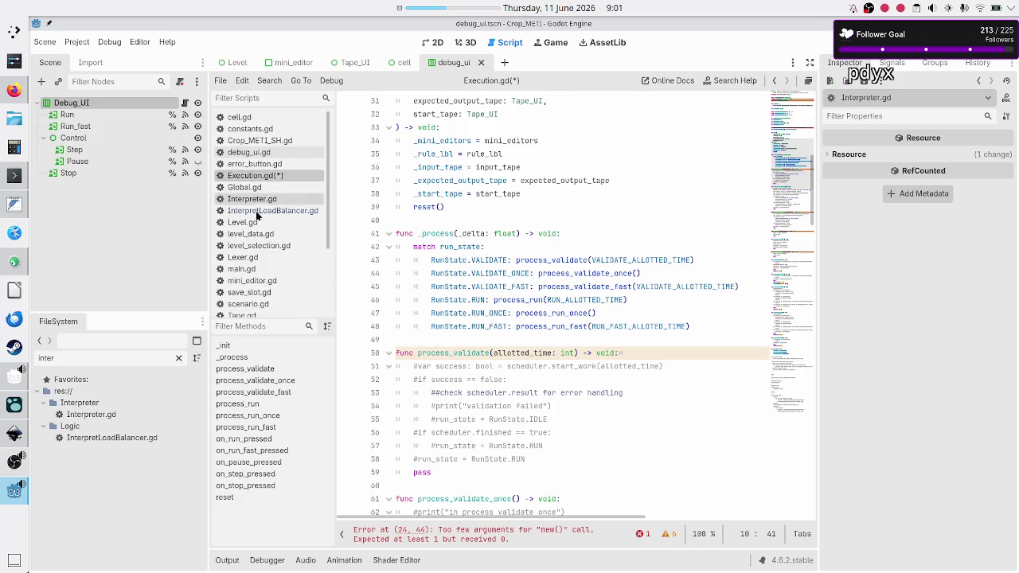
{"action": "scroll", "coordinate": [255, 200], "scroll_direction": "down", "scroll_amount": 5}
{"action": "left_click", "coordinate": [278, 252]}
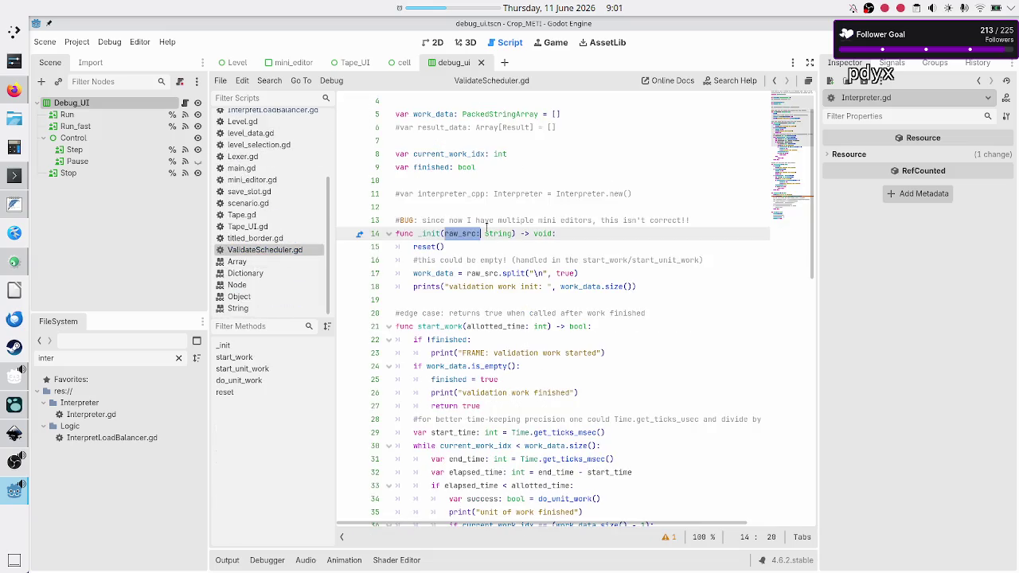
- Add 'var is_initialized: bool' below the existing top-level declarations
{"action": "left_click", "coordinate": [478, 207]}
{"action": "left_click", "coordinate": [546, 165]}
{"action": "key", "text": "Up"}
{"action": "key", "text": "Up"}
{"action": "key", "text": "Up"}
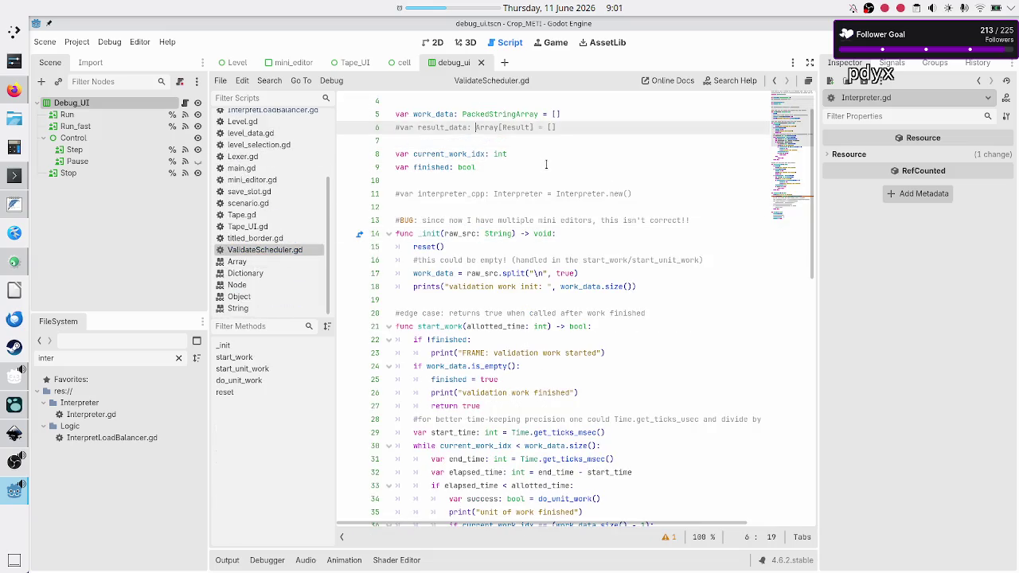
{"action": "key", "text": "Down"}
{"action": "key", "text": "Down"}
{"action": "key", "text": "Down"}
{"action": "key", "text": "Down"}
{"action": "key", "text": "Down"}
{"action": "key", "text": "Down"}
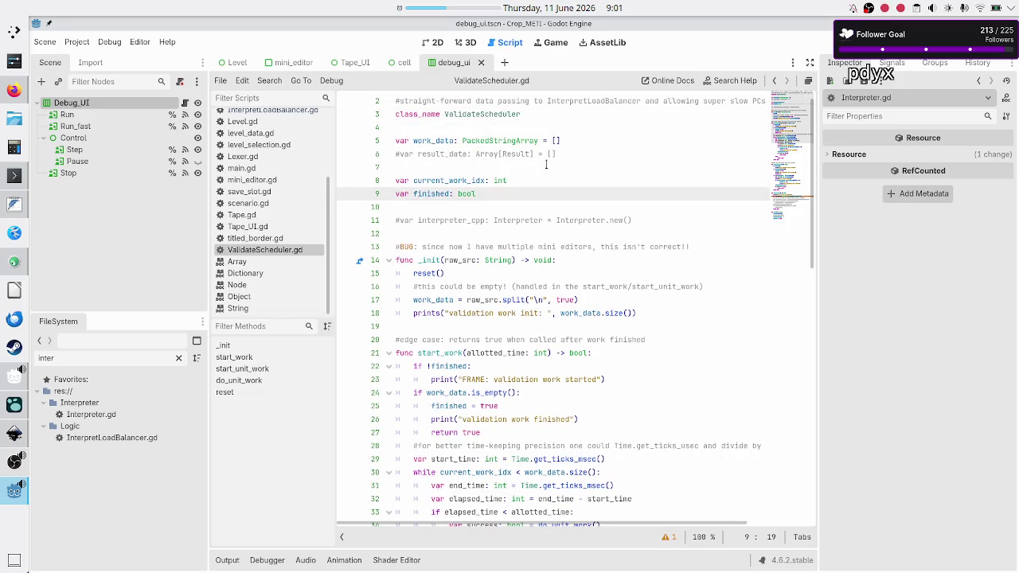
{"action": "key", "text": "Up"}
{"action": "key", "text": "Up"}
{"action": "key", "text": "Return"}
{"action": "type", "text": "va"}
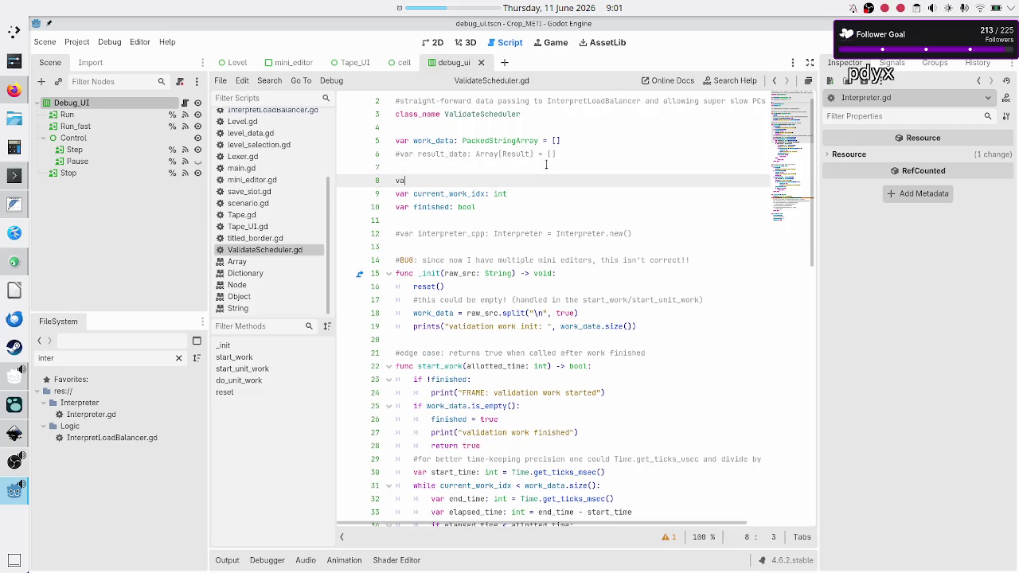
{"action": "type", "text": "r is_initialize"}
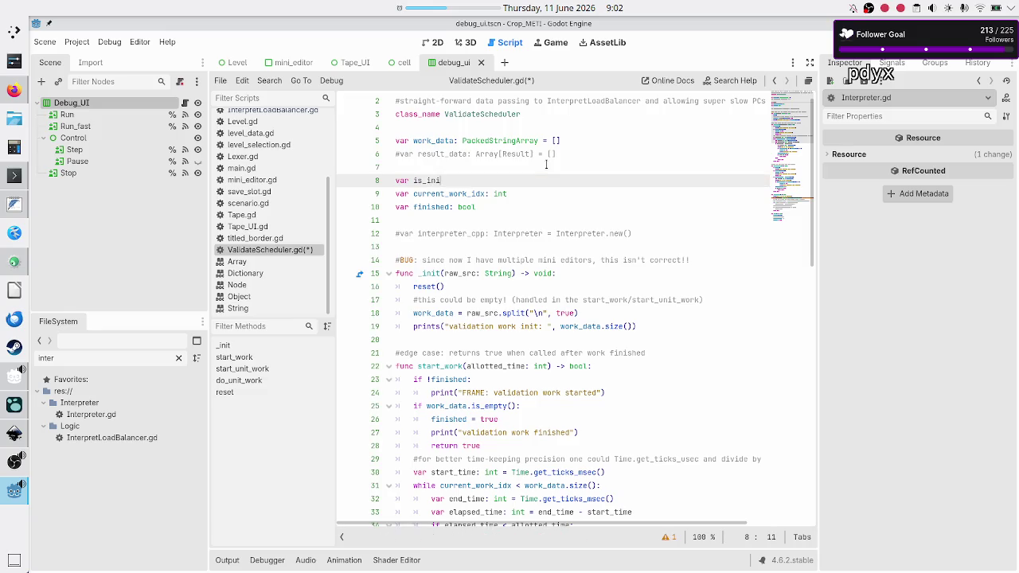
{"action": "type", "text": "d: b"}
{"action": "type", "text": "ool"}
{"action": "key", "text": "Down"}
{"action": "key", "text": "Down"}
{"action": "key", "text": "Down"}
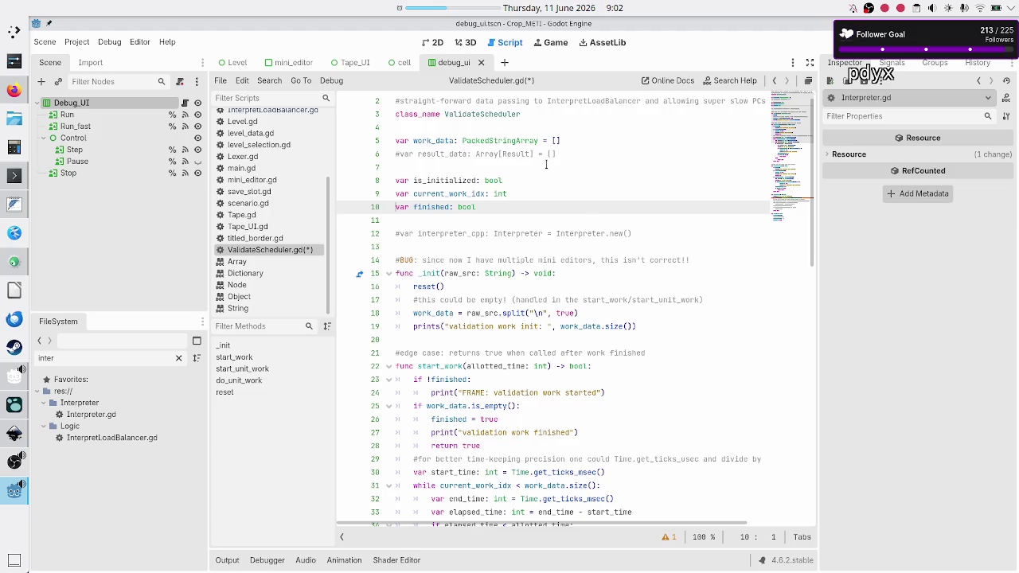
{"action": "key", "text": "Down"}
{"action": "key", "text": "Down"}
{"action": "key", "text": "Down"}
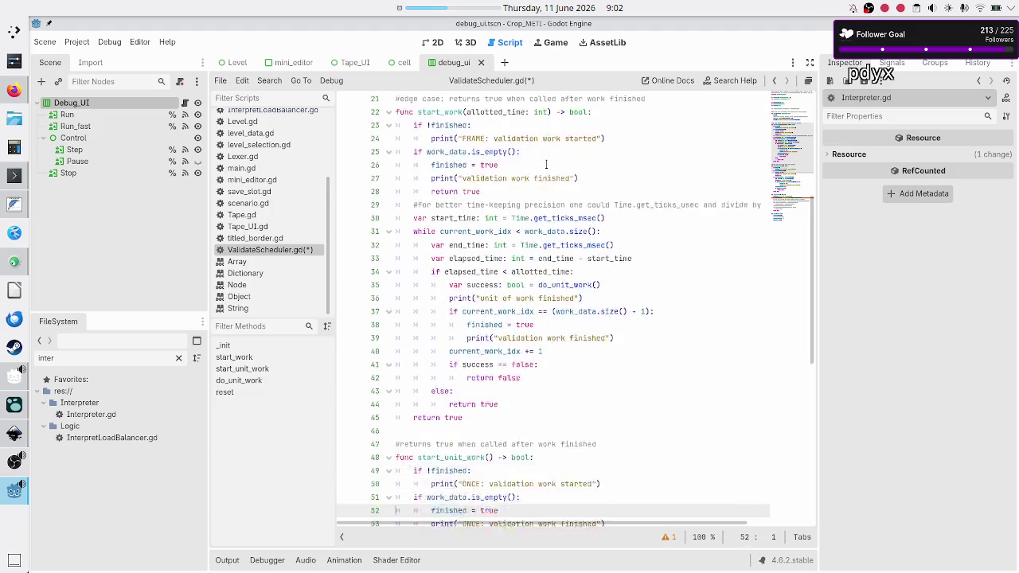
{"action": "key", "text": "Down"}
{"action": "key", "text": "Down"}
{"action": "key", "text": "Down"}
{"action": "key", "text": "Up"}
{"action": "key", "text": "Up"}
{"action": "key", "text": "Up"}
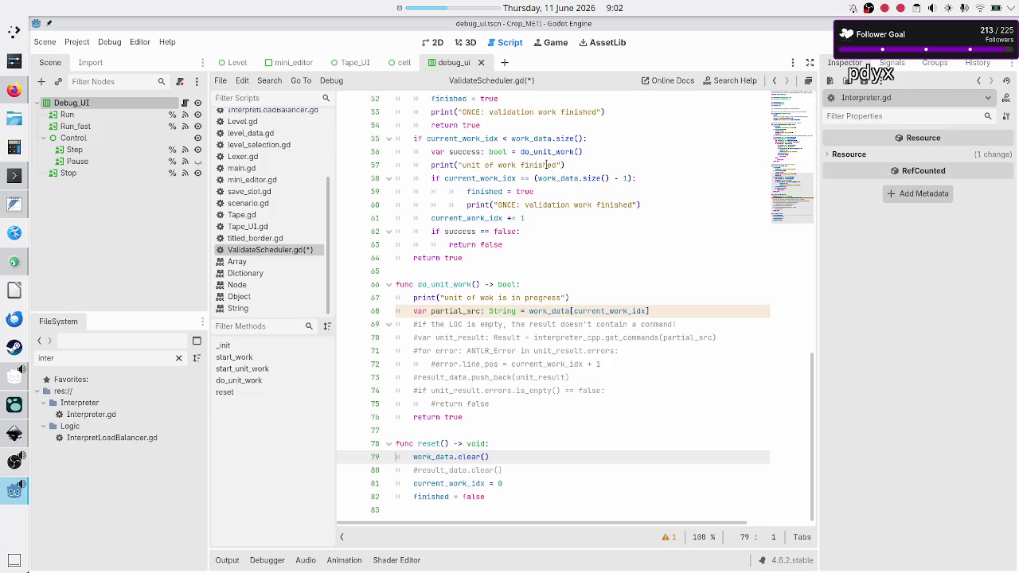
- Add 'is_initialized = false' after the commented result_data.clear() line in reset()
{"action": "key", "text": "Down"}
{"action": "key", "text": "Down"}
{"action": "key", "text": "Up"}
{"action": "key", "text": "End"}
{"action": "key", "text": "Return"}
{"action": "type", "text": "is"}
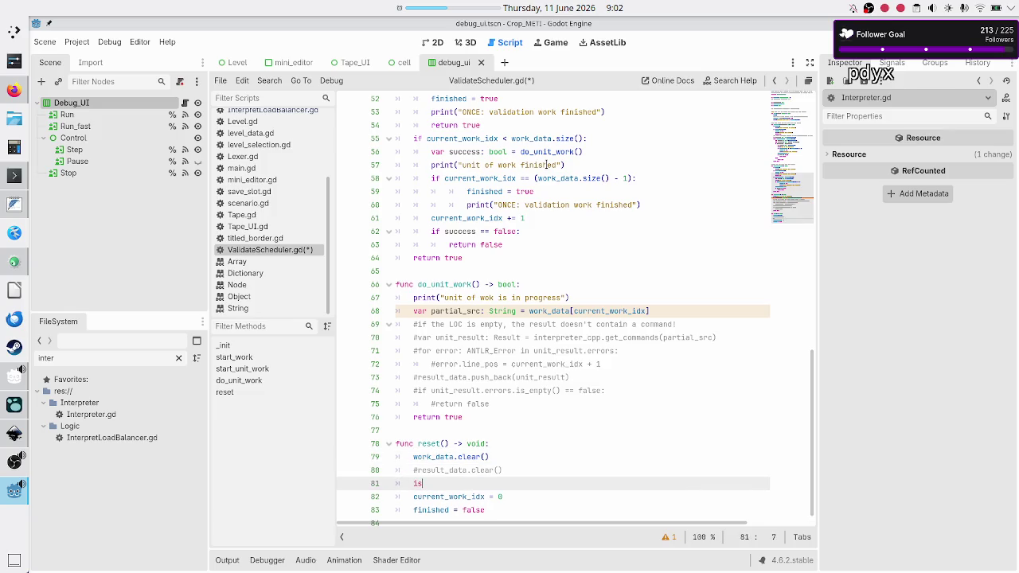
{"action": "type", "text": "_initialized = false"}
{"action": "key", "text": "Home"}
{"action": "key", "text": "Home"}
- Select the text of the #BUG comment line among the top declarations
{"action": "scroll", "coordinate": [528, 171], "scroll_direction": "up", "scroll_amount": 1}
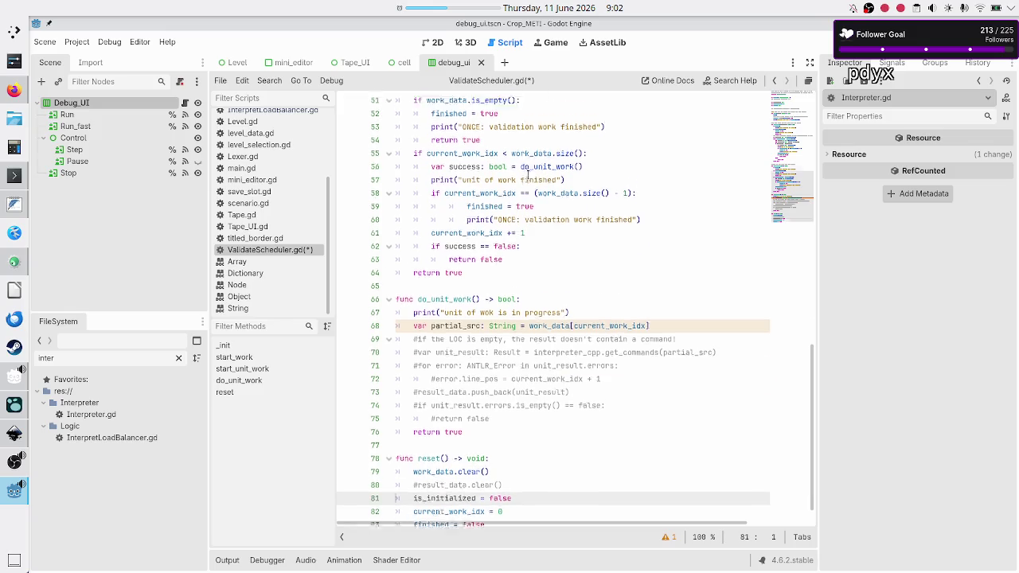
{"action": "scroll", "coordinate": [528, 171], "scroll_direction": "up", "scroll_amount": 15}
{"action": "left_click", "coordinate": [527, 205]}
{"action": "key", "text": "Up"}
{"action": "key", "text": "Down"}
{"action": "key", "text": "Down"}
{"action": "key", "text": "Down"}
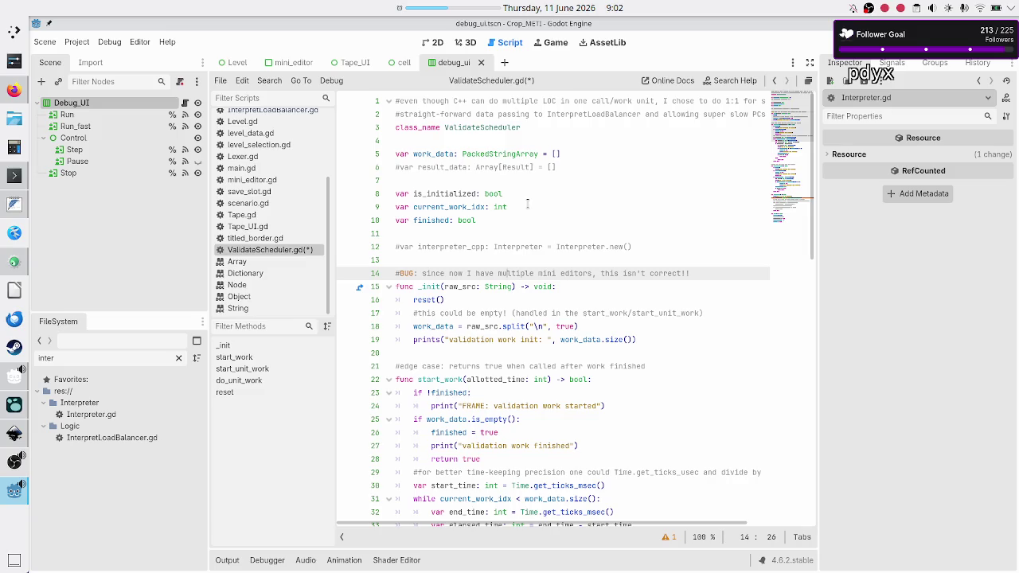
{"action": "key", "text": "Up"}
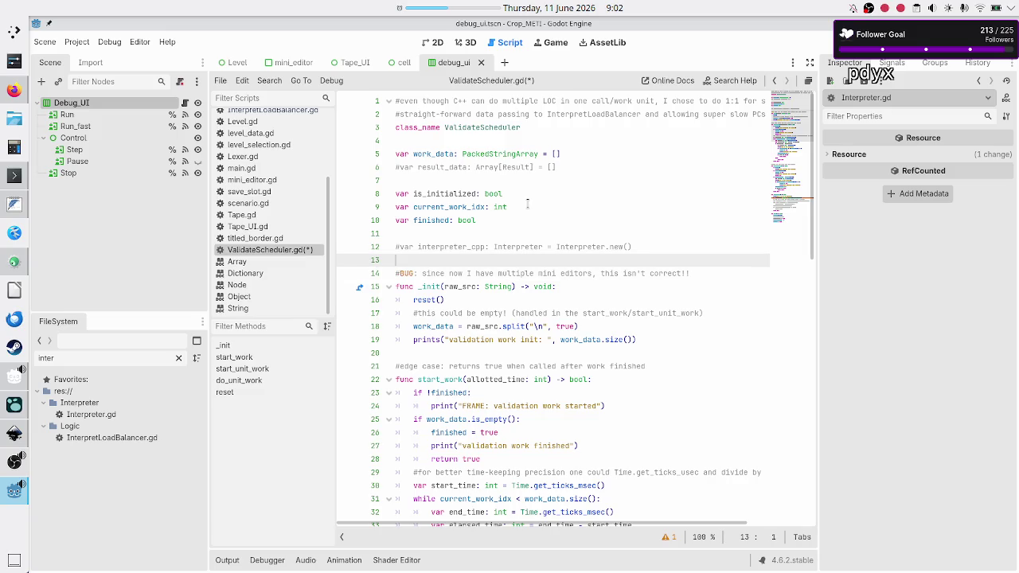
{"action": "key", "text": "Down"}
{"action": "key", "text": "shift+Down"}
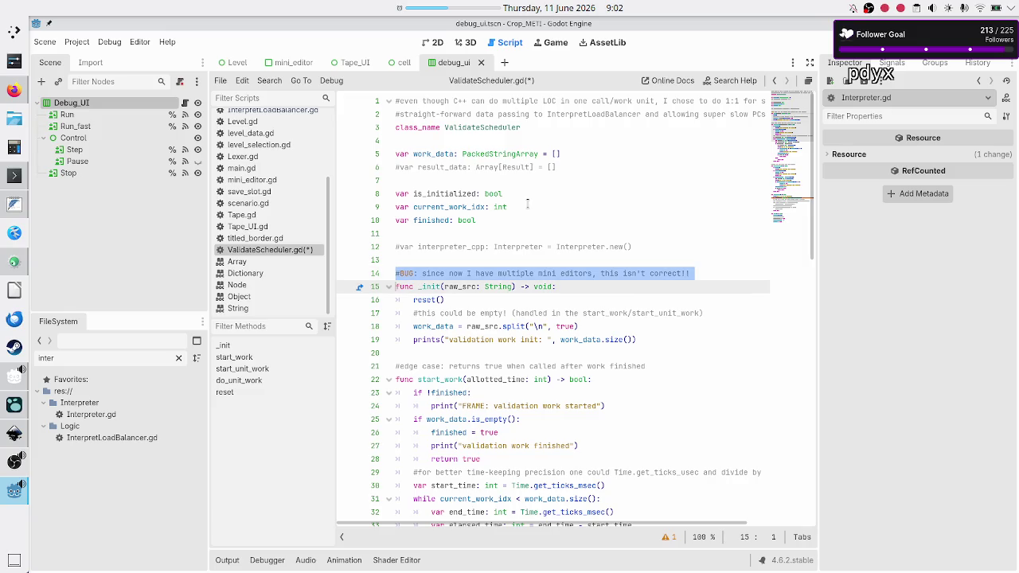
{"action": "key", "text": "shift+Left"}
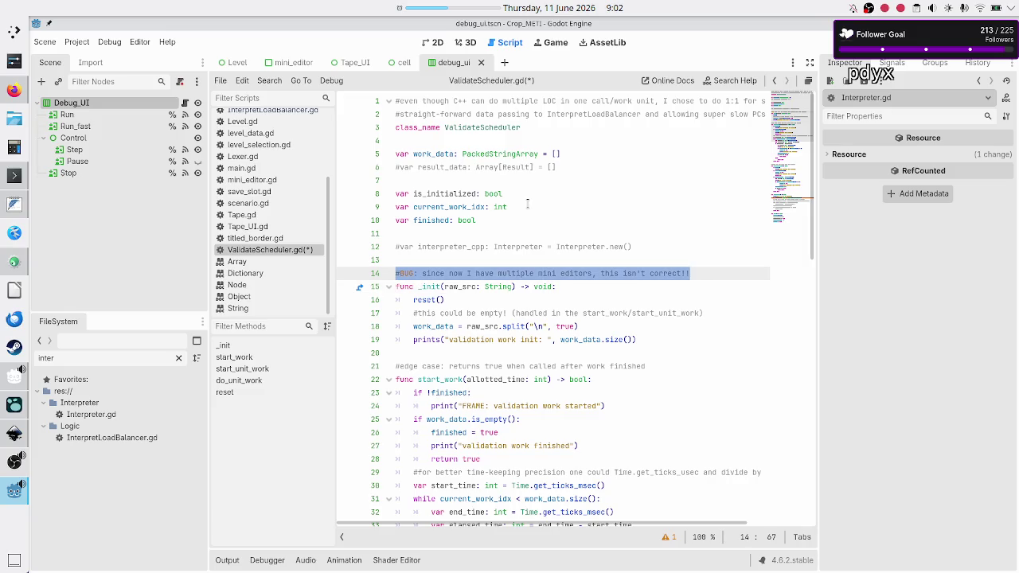
- Delete the outdated BUG comment and declare 'func set_work_data()' below _init
{"action": "key", "text": "BackSpace"}
{"action": "key", "text": "BackSpace"}
{"action": "key", "text": "Down"}
{"action": "key", "text": "Up"}
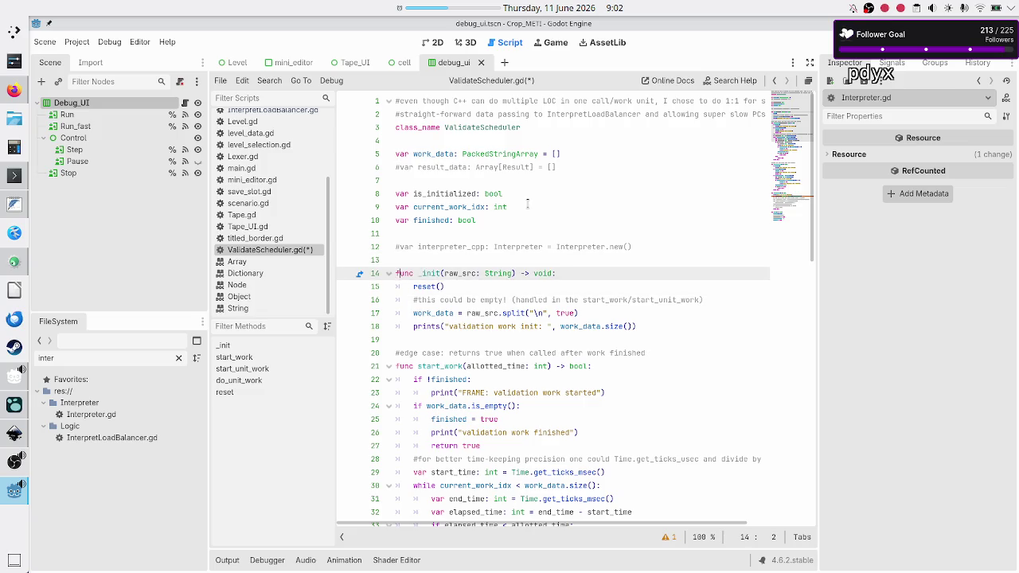
{"action": "key", "text": "ctrl+Right"}
{"action": "key", "text": "ctrl+Right"}
{"action": "key", "text": "ctrl+Right"}
{"action": "key", "text": "Down"}
{"action": "key", "text": "Down"}
{"action": "key", "text": "Down"}
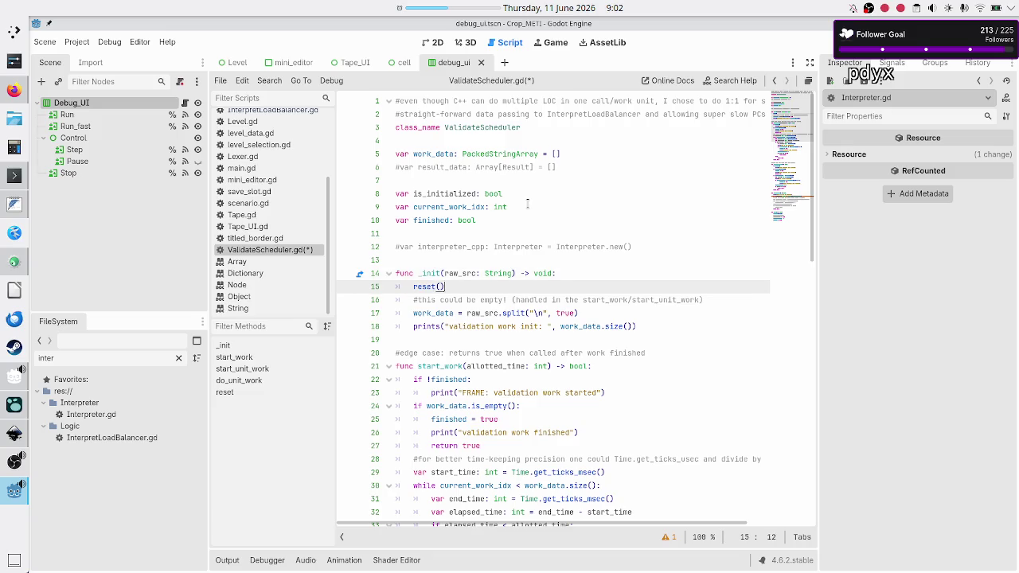
{"action": "key", "text": "Down"}
{"action": "key", "text": "Down"}
{"action": "key", "text": "Return"}
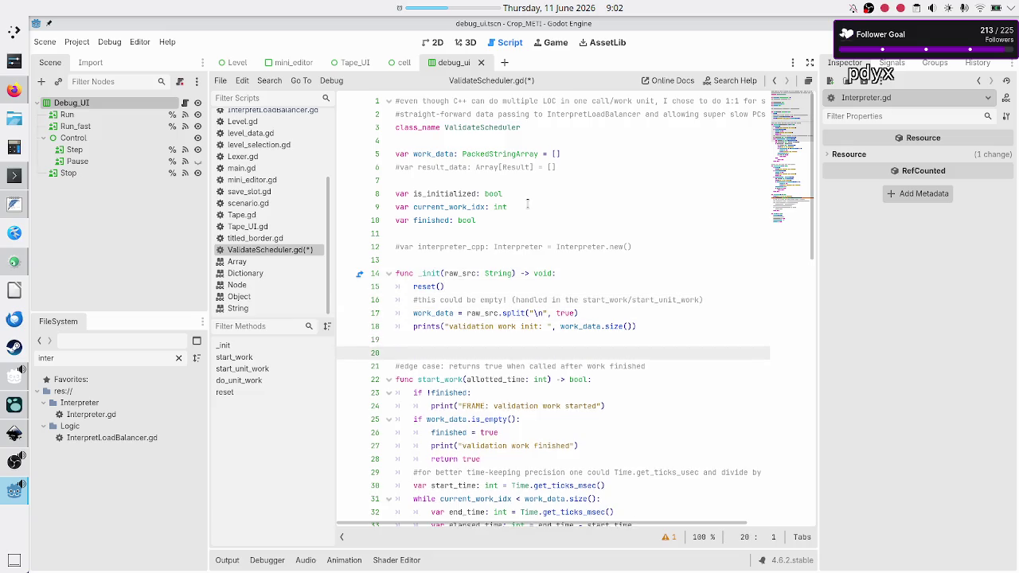
{"action": "type", "text": "func"}
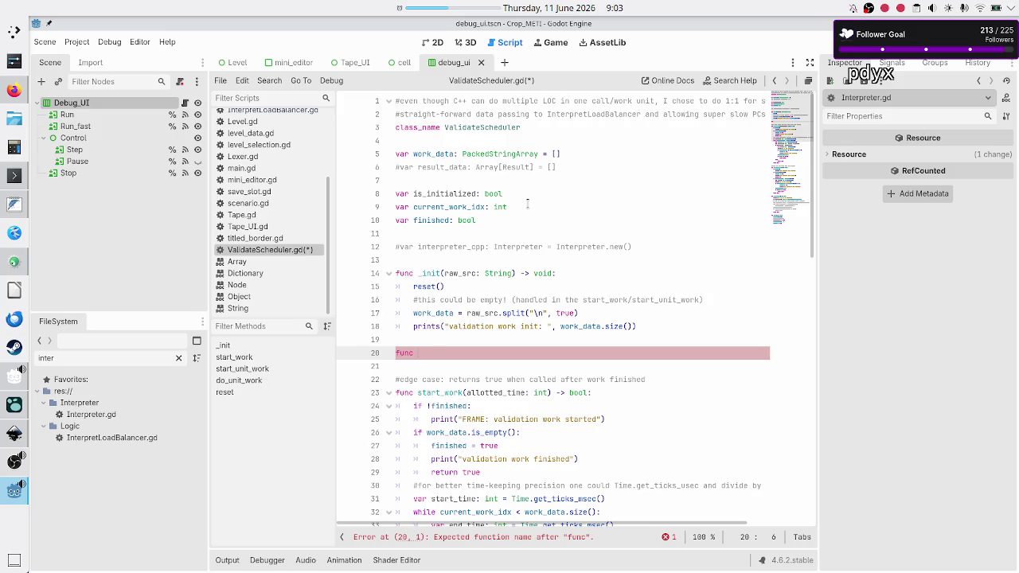
{"action": "key", "text": "Up"}
{"action": "key", "text": "Up"}
{"action": "key", "text": "Up"}
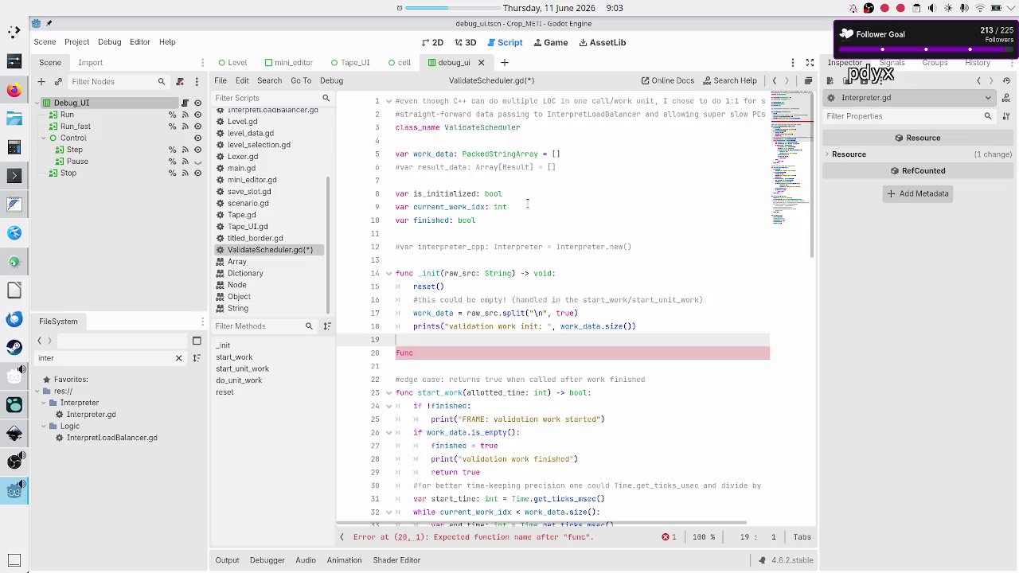
{"action": "key", "text": "Down"}
{"action": "key", "text": "Down"}
{"action": "key", "text": "Down"}
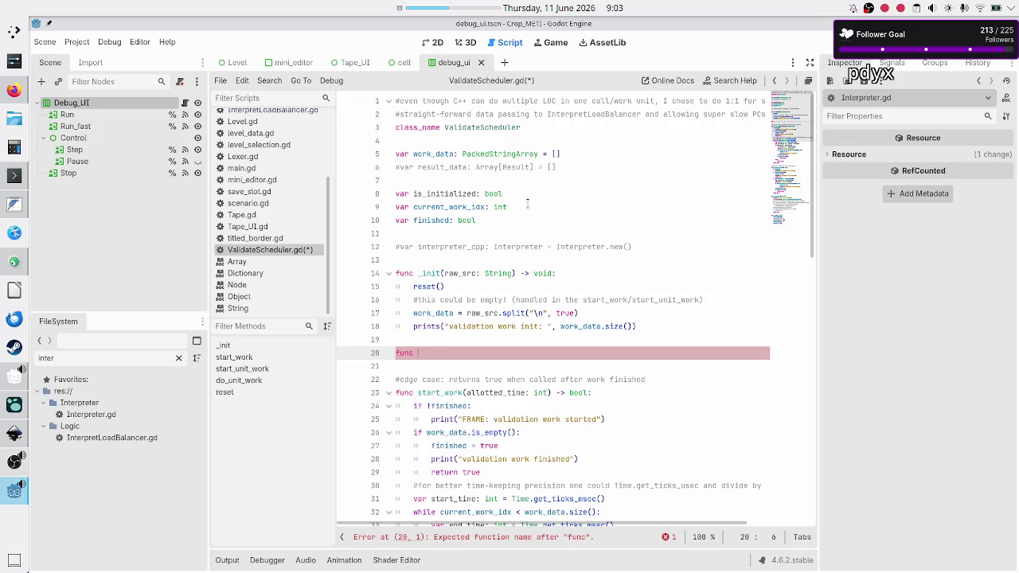
{"action": "type", "text": "set"}
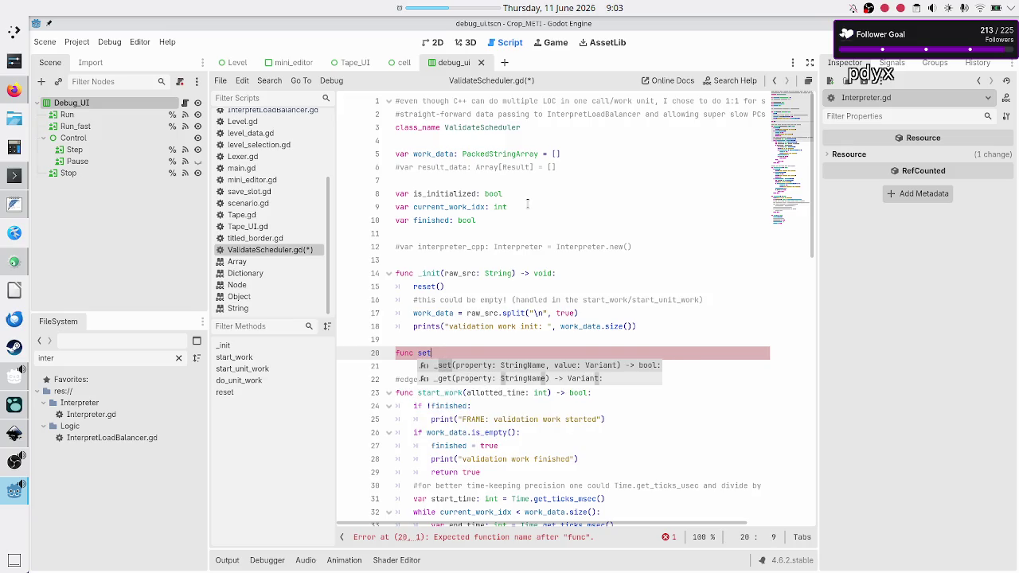
{"action": "type", "text": "_work_data("}
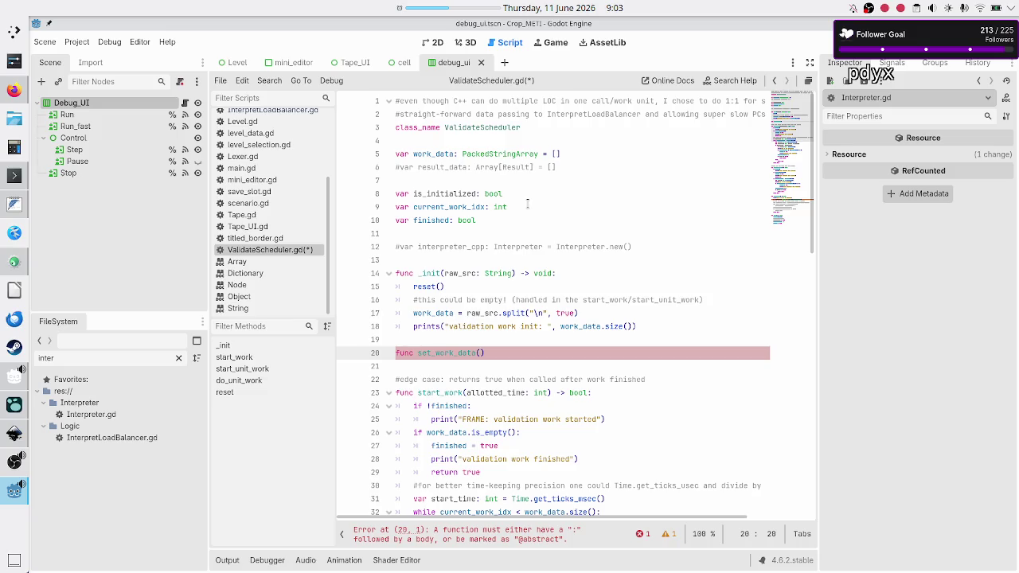
- Select the PackedStringArray type of work_data, then bring up the Inkscape UI mockups
{"action": "key", "text": "Up"}
{"action": "key", "text": "Up"}
{"action": "key", "text": "Up"}
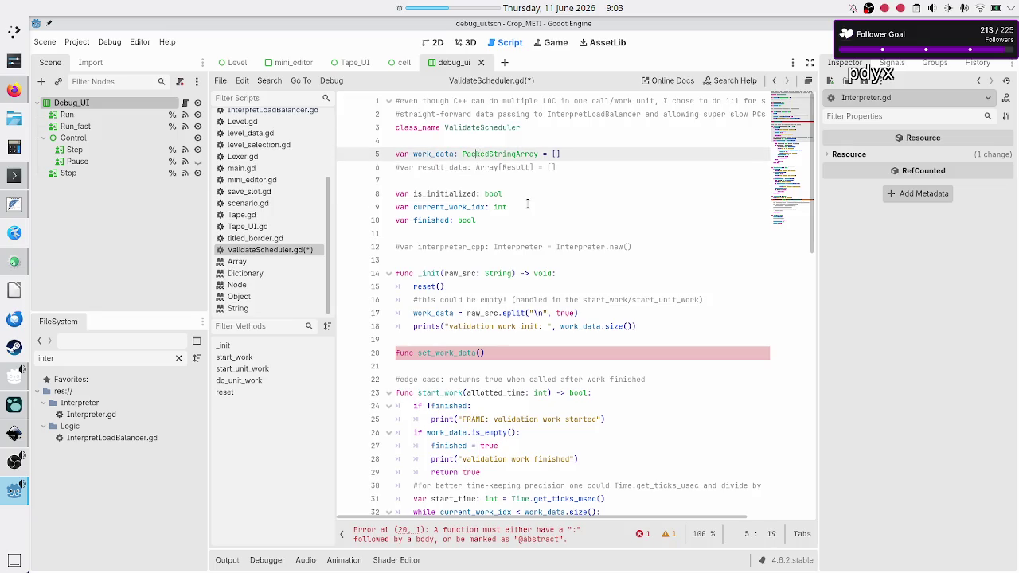
{"action": "key", "text": "shift+Right"}
{"action": "key", "text": "shift+Right"}
{"action": "key", "text": "shift+Right"}
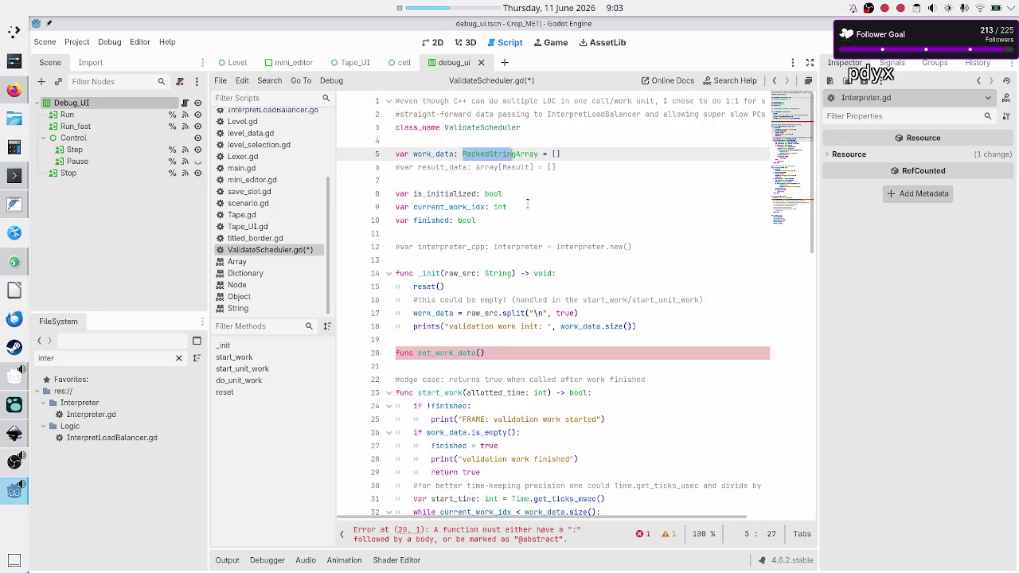
{"action": "key", "text": "shift+Right"}
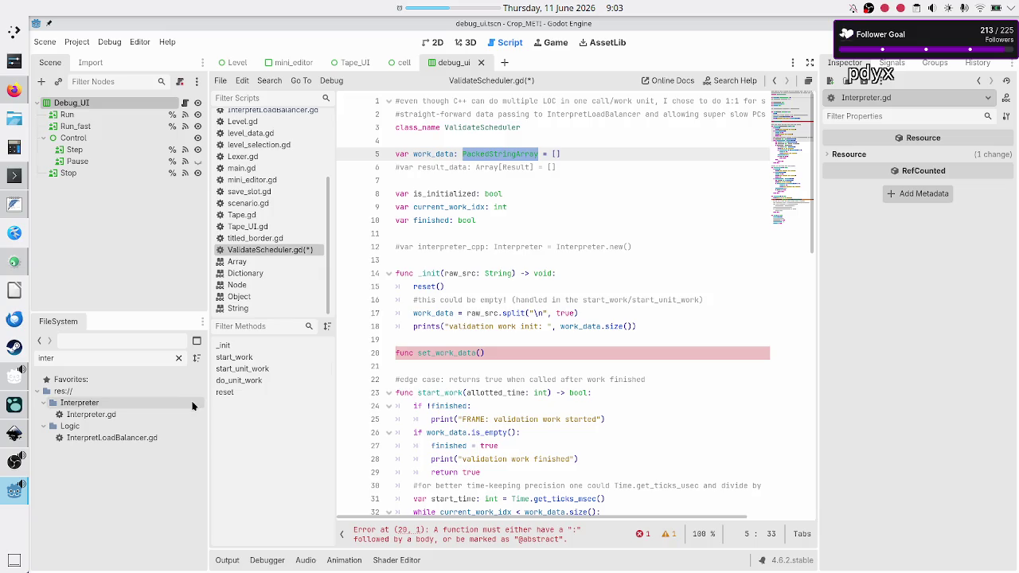
{"action": "left_click", "coordinate": [14, 436]}
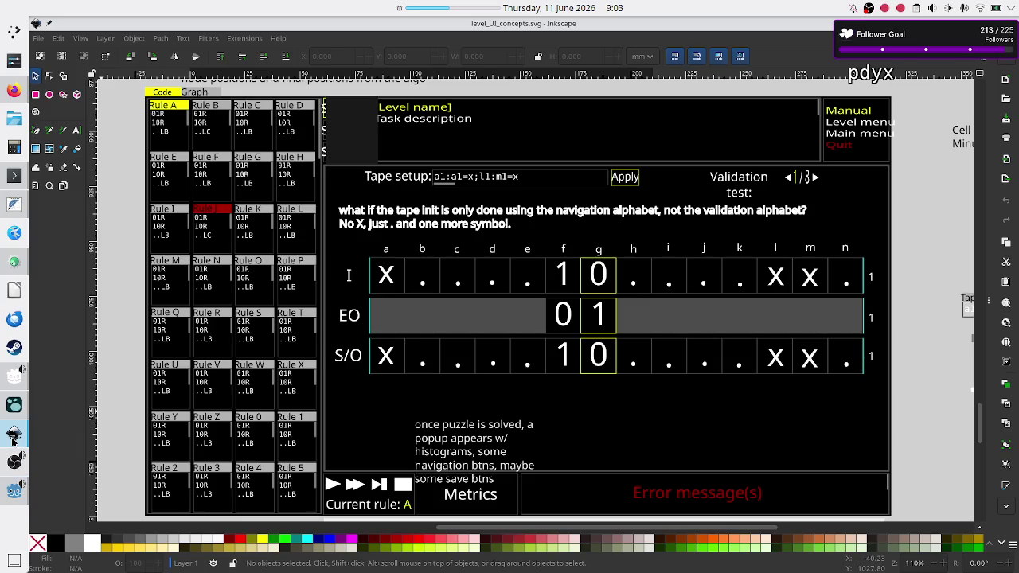
- Glance over level_UI_concepts.svg, then highlight work_data and its PackedStringArray type in Godot
{"action": "scroll", "coordinate": [318, 350], "scroll_direction": "up", "scroll_amount": 15}
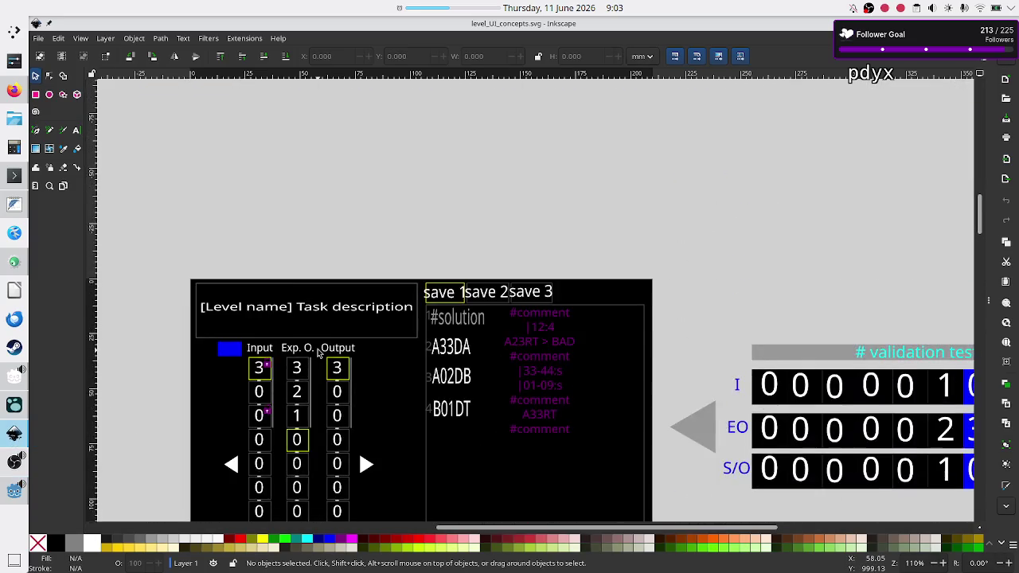
{"action": "scroll", "coordinate": [351, 450], "scroll_direction": "down", "scroll_amount": 3}
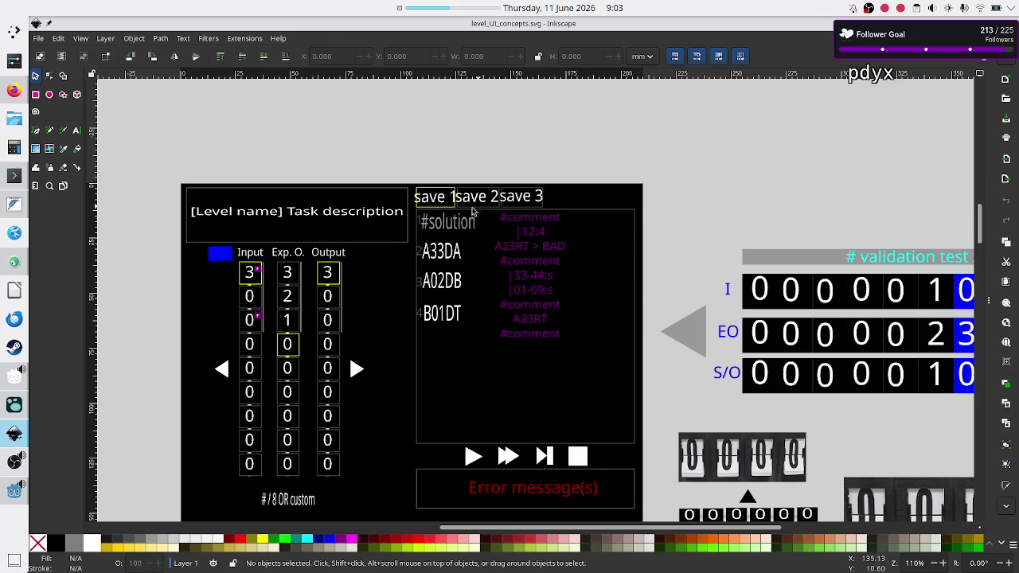
{"action": "key", "text": "alt+Tab"}
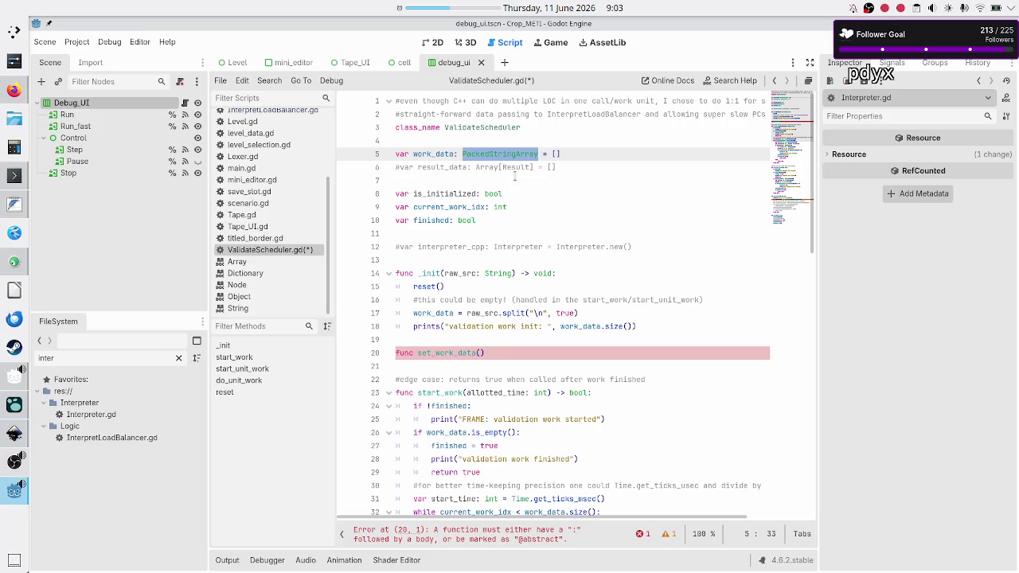
{"action": "double_click", "coordinate": [430, 153]}
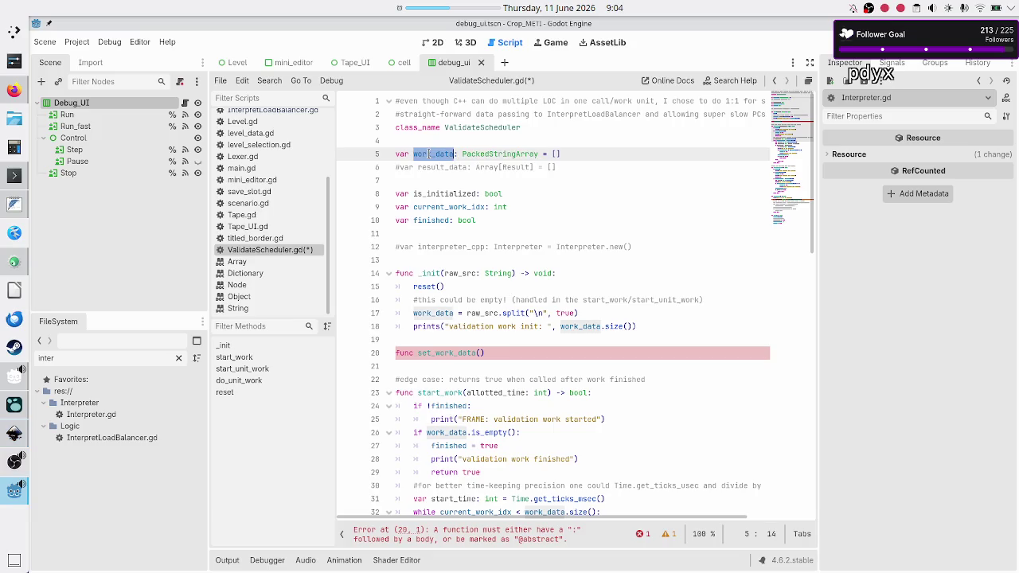
{"action": "double_click", "coordinate": [497, 153]}
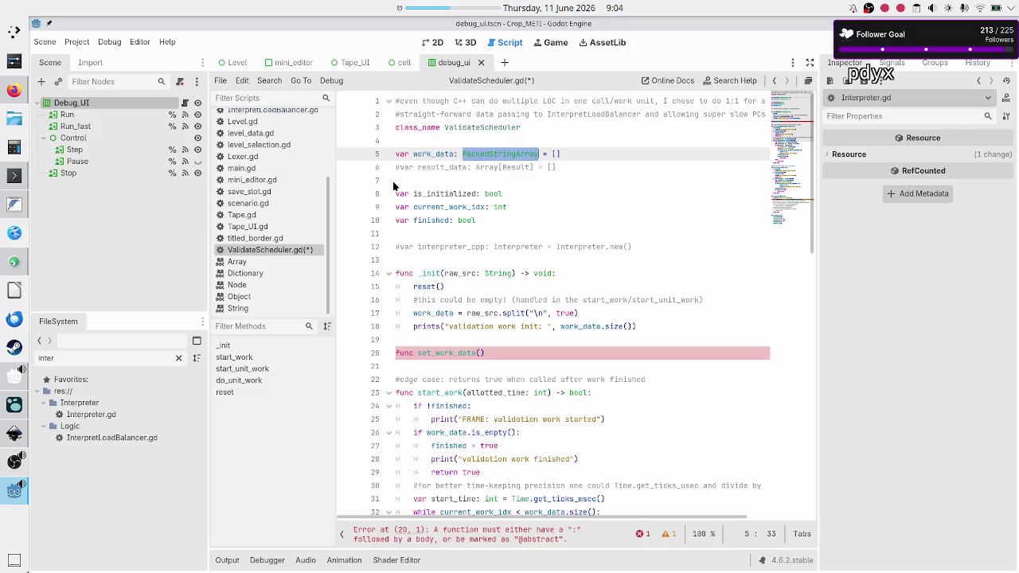
- Compare the mockups once more, then return to Godot and select the work_data variable
{"action": "key", "text": "alt+Tab"}
{"action": "scroll", "coordinate": [355, 291], "scroll_direction": "down", "scroll_amount": 5}
{"action": "scroll", "coordinate": [355, 291], "scroll_direction": "up", "scroll_amount": 7}
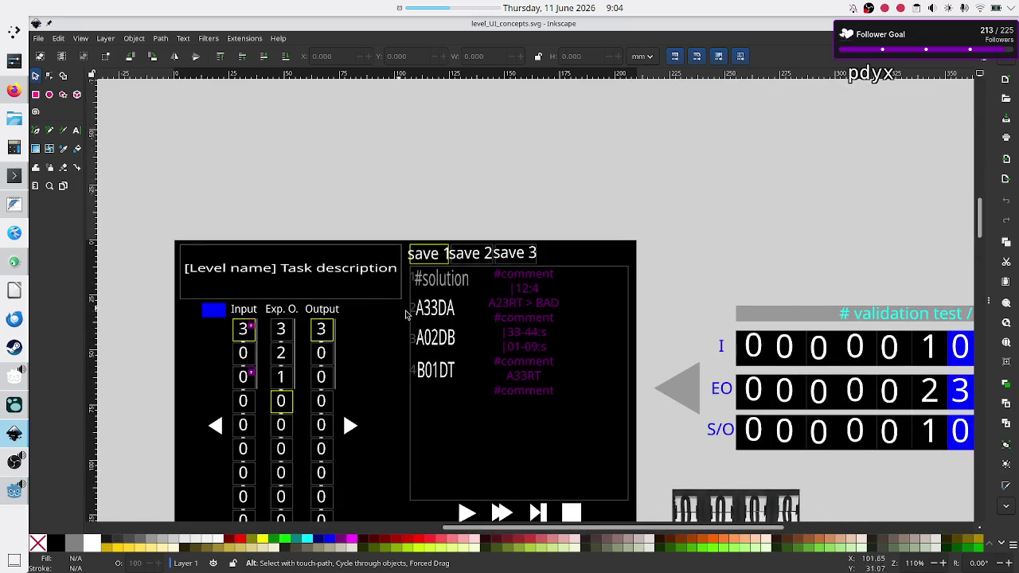
{"action": "scroll", "coordinate": [429, 306], "scroll_direction": "down", "scroll_amount": 10}
{"action": "scroll", "coordinate": [429, 307], "scroll_direction": "up", "scroll_amount": 10}
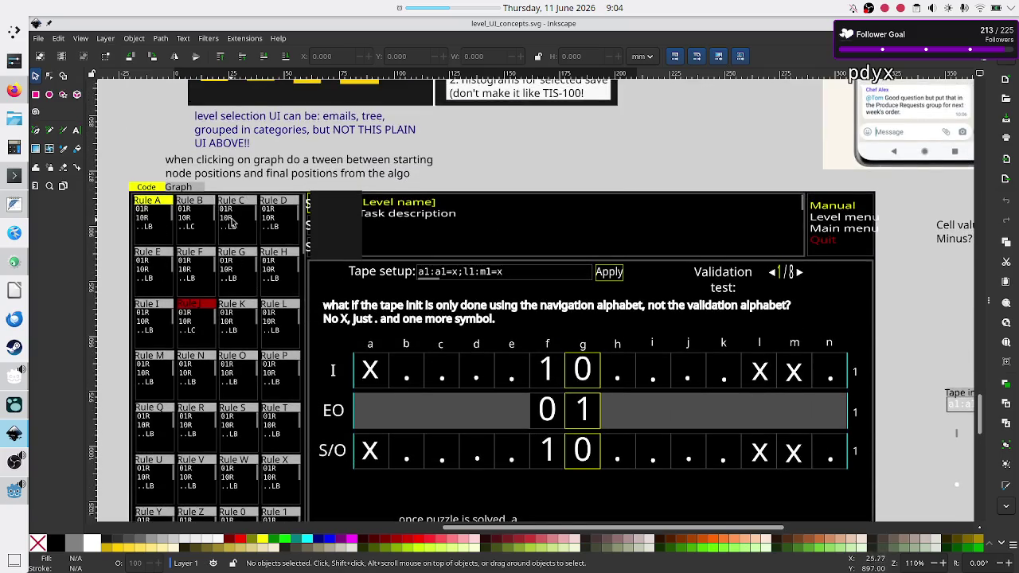
{"action": "key", "text": "alt"}
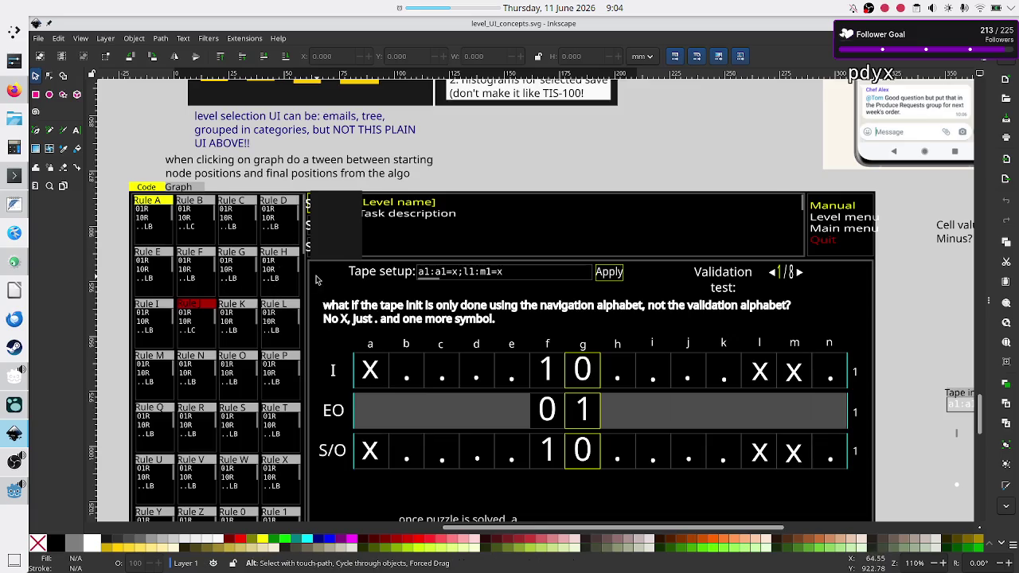
{"action": "key", "text": "alt+Tab"}
{"action": "double_click", "coordinate": [415, 156]}
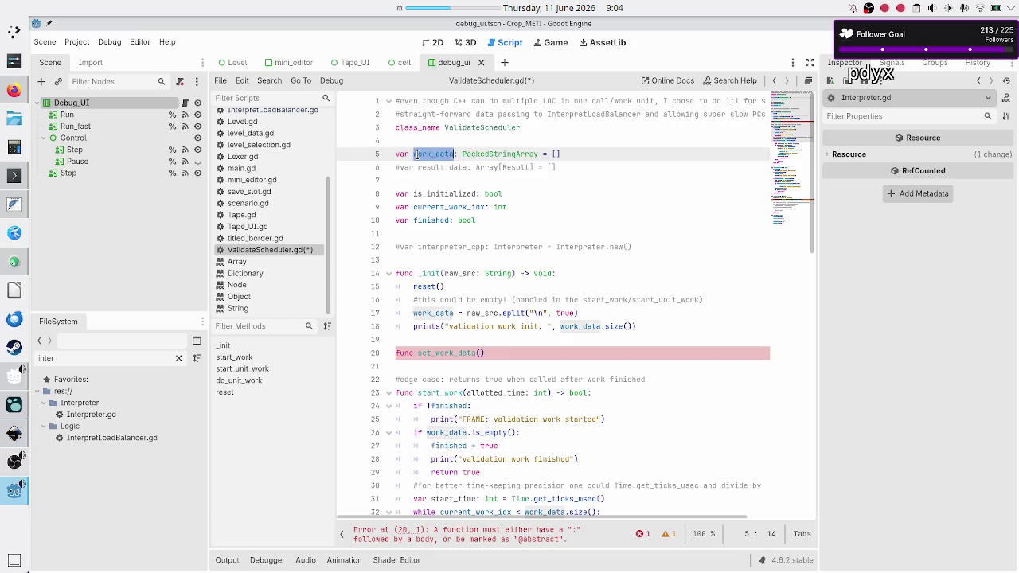
{"action": "left_click_drag", "start_coordinate": [561, 154], "coordinate": [523, 155]}
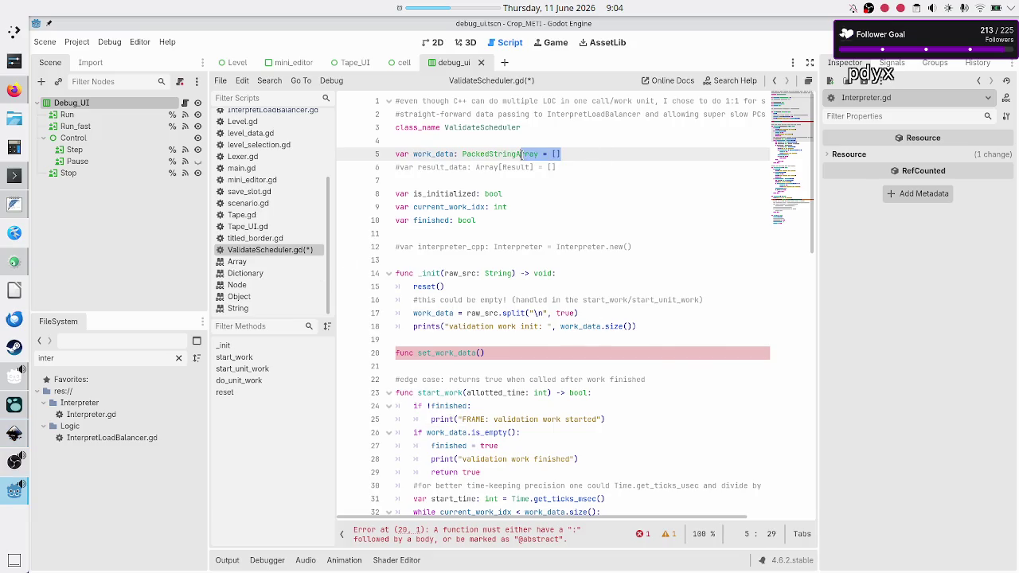
{"action": "double_click", "coordinate": [492, 155]}
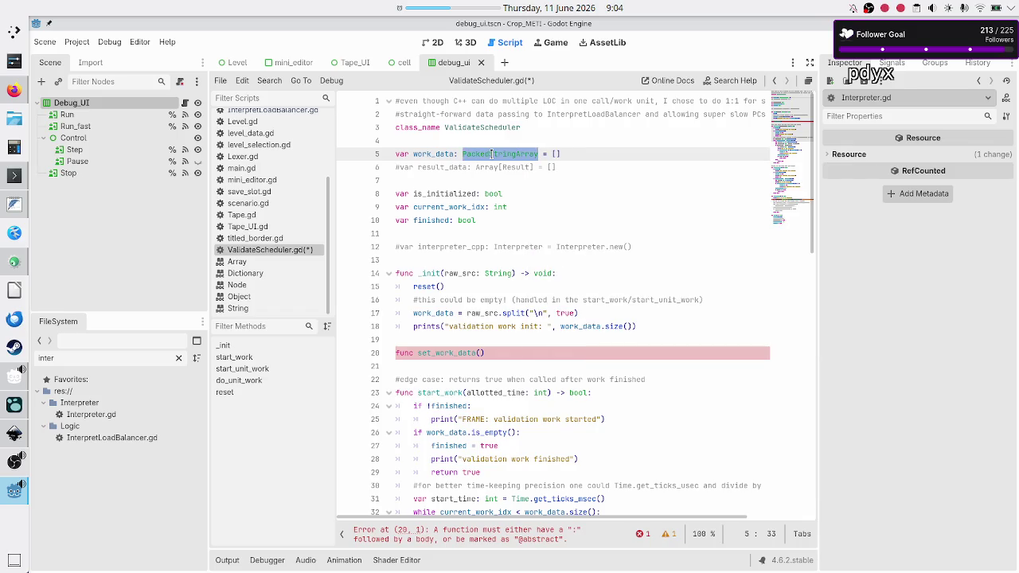
{"action": "left_click", "coordinate": [492, 155]}
{"action": "left_click", "coordinate": [572, 154]}
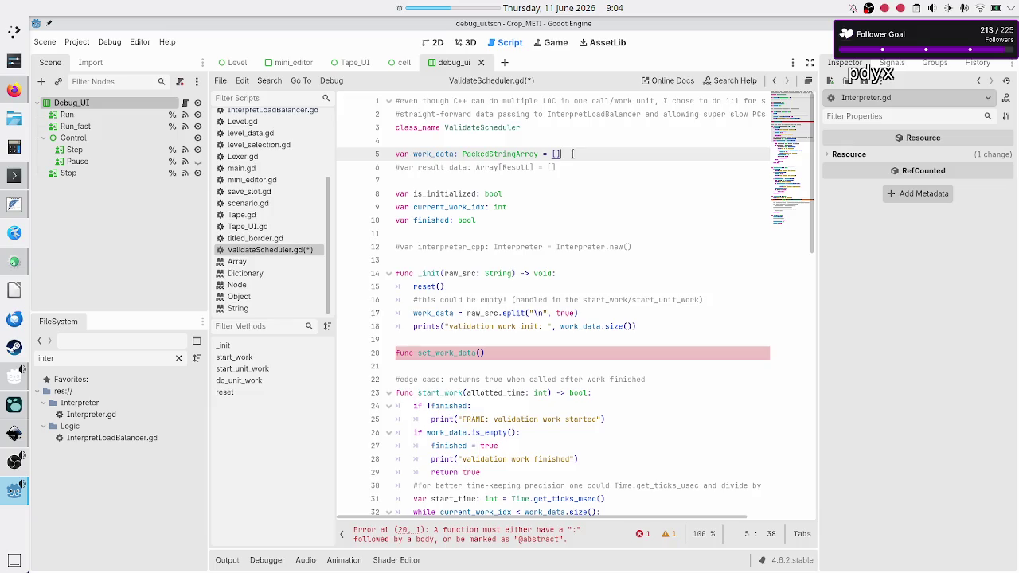
- Remove the raw_src: String parameter from _init
{"action": "key", "text": "Down"}
{"action": "key", "text": "Down"}
{"action": "key", "text": "Down"}
{"action": "key", "text": "Up"}
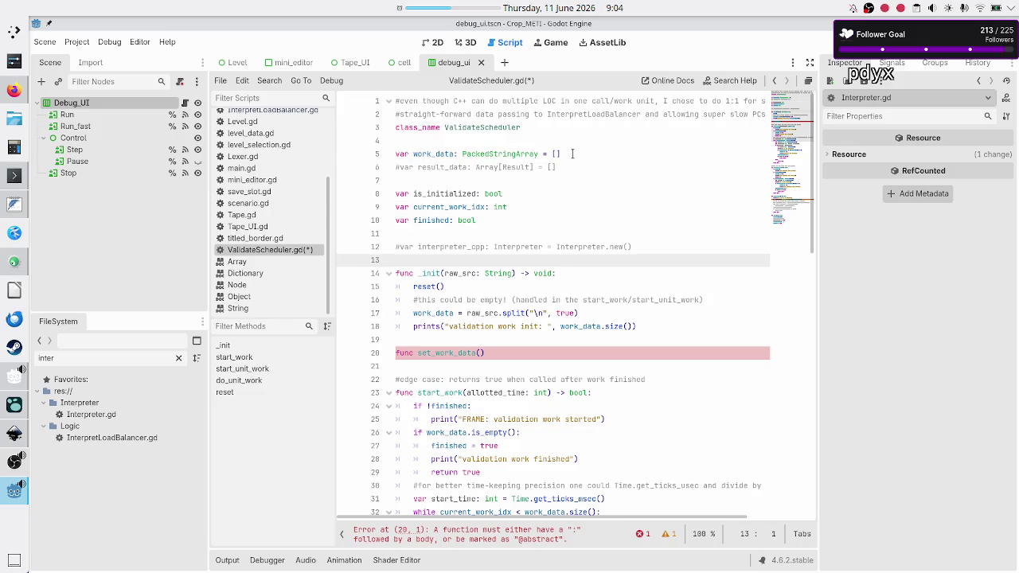
{"action": "key", "text": "Down"}
{"action": "key", "text": "Left"}
{"action": "key", "text": "Left"}
{"action": "key", "text": "Left"}
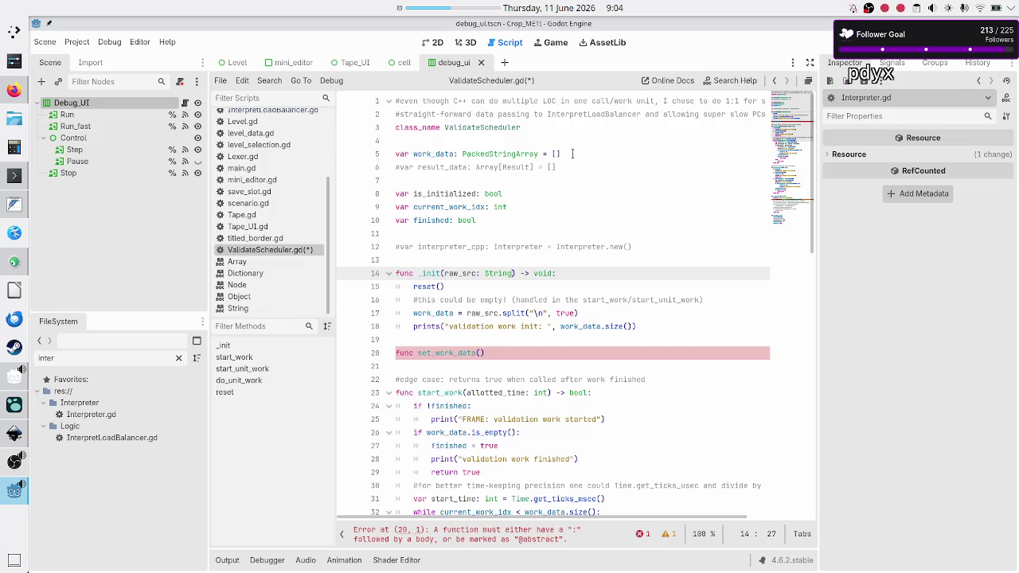
{"action": "key", "text": "BackSpace"}
{"action": "key", "text": "BackSpace"}
{"action": "key", "text": "BackSpace"}
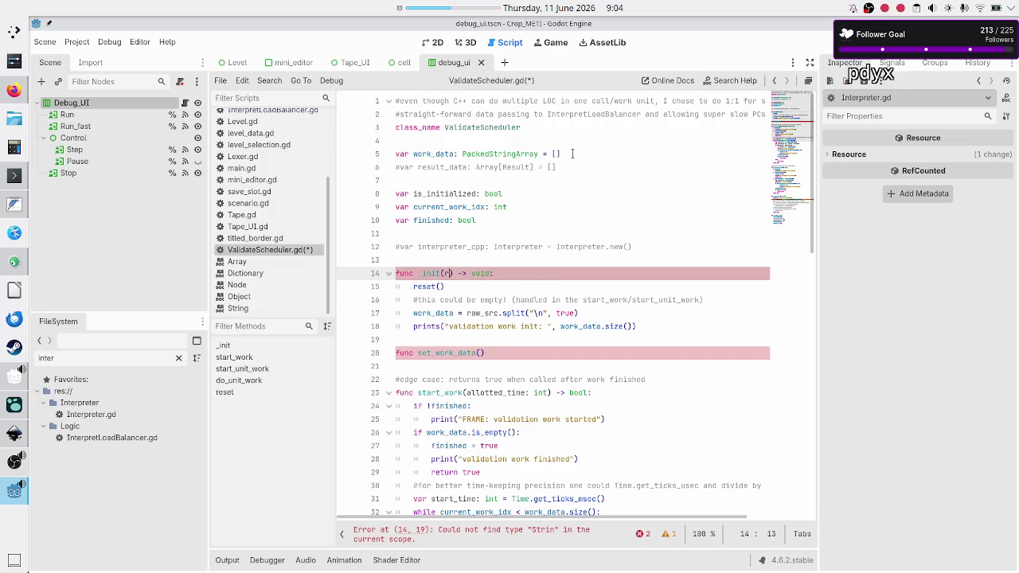
- Cut the comment, work_data split and print lines out of _init's body
{"action": "key", "text": "Down"}
{"action": "key", "text": "Down"}
{"action": "key", "text": "Home"}
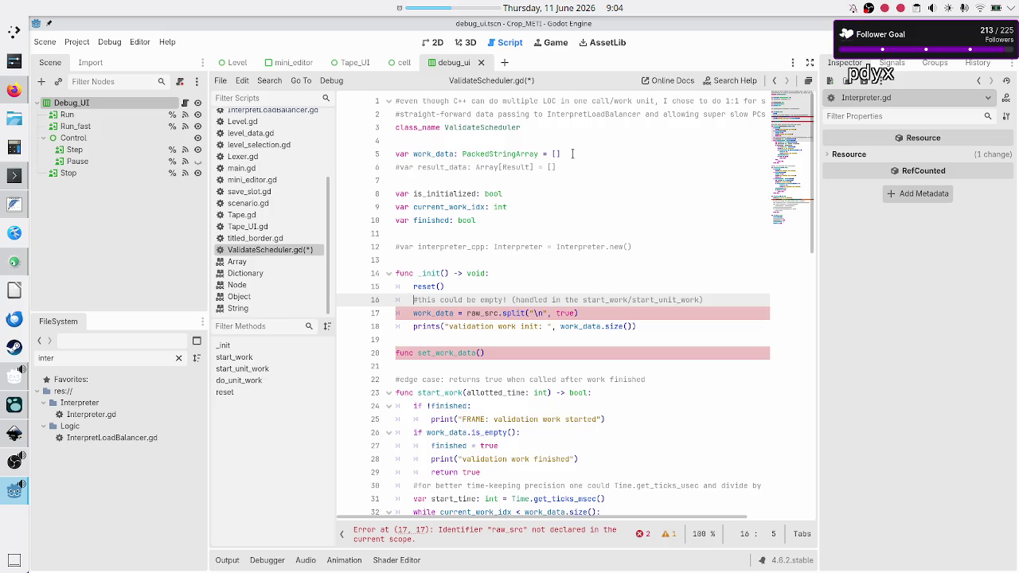
{"action": "key", "text": "shift+Down"}
{"action": "key", "text": "shift+Down"}
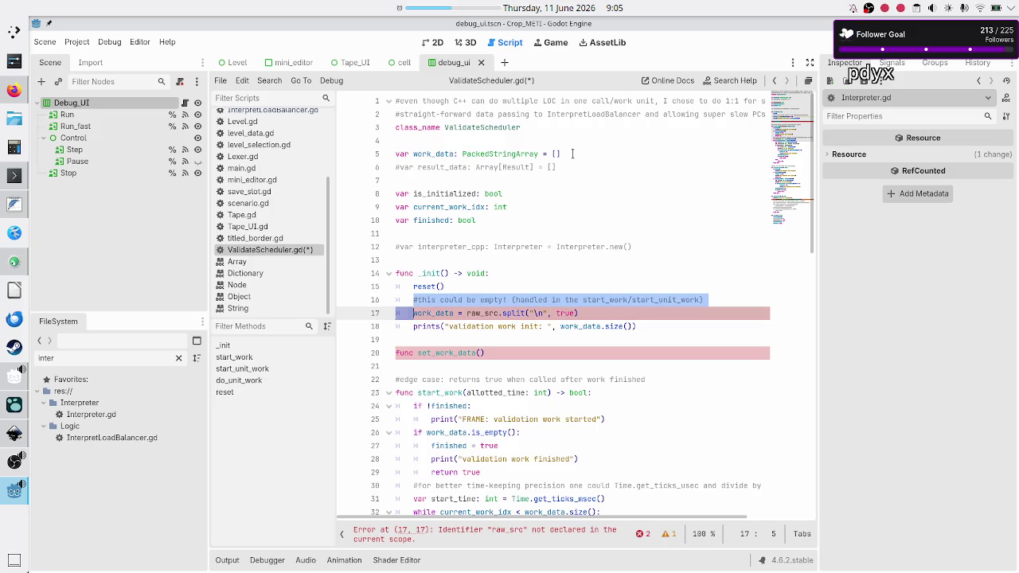
{"action": "key", "text": "shift+End"}
{"action": "key", "text": "ctrl+c"}
{"action": "key", "text": "BackSpace"}
{"action": "key", "text": "BackSpace"}
{"action": "key", "text": "BackSpace"}
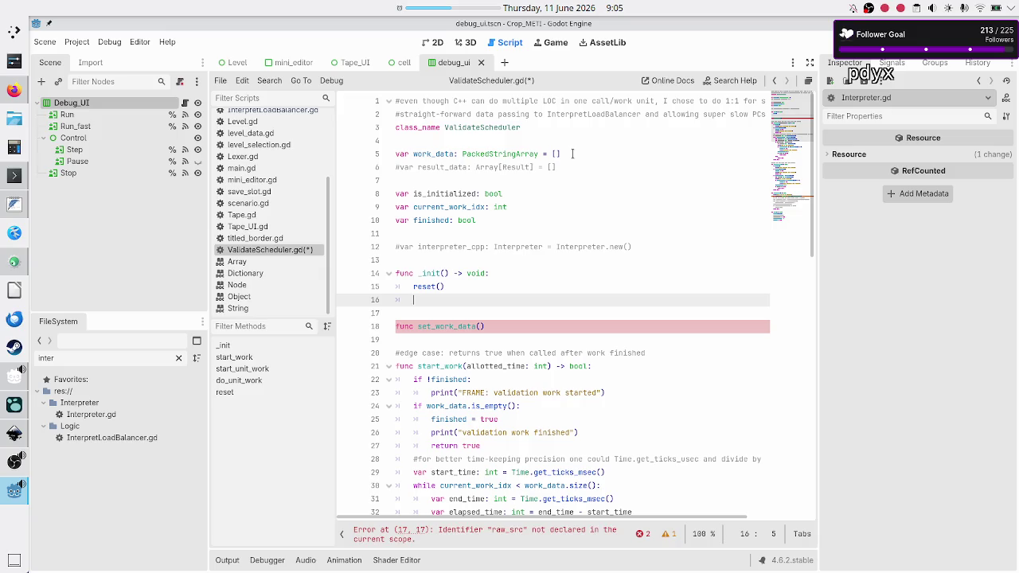
{"action": "key", "text": "Down"}
{"action": "key", "text": "Down"}
- Give set_work_data() a '-> void:' return type and paste the three lines into it
{"action": "key", "text": "End"}
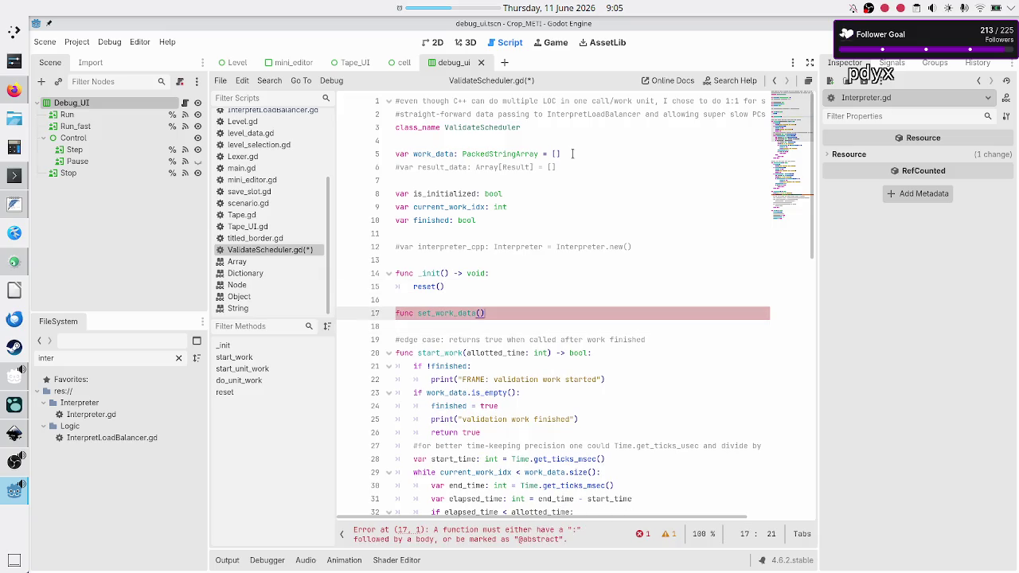
{"action": "type", "text": "-> void:"}
{"action": "key", "text": "Return"}
{"action": "key", "text": "ctrl+v"}
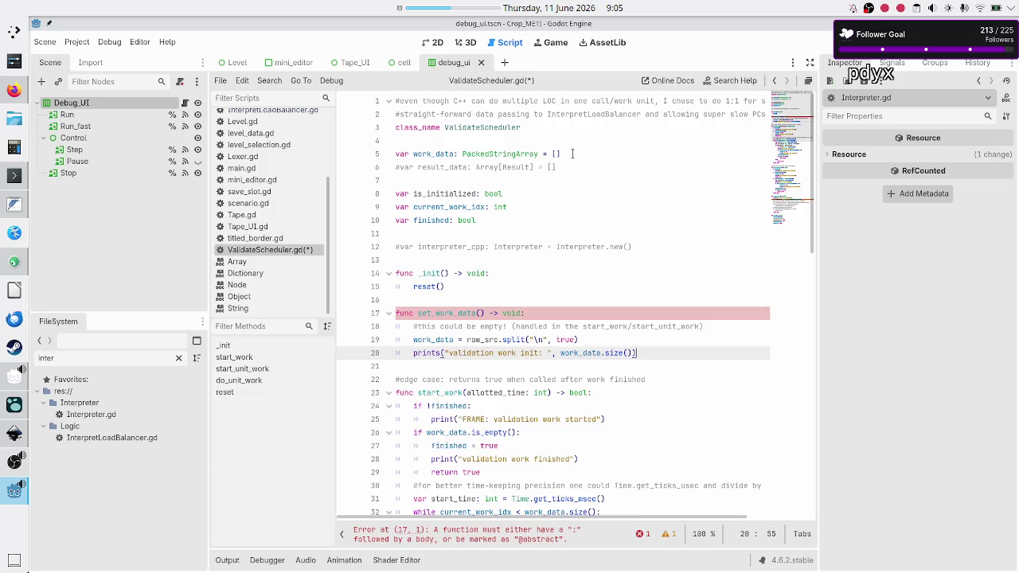
{"action": "key", "text": "Up"}
{"action": "key", "text": "Up"}
{"action": "key", "text": "Up"}
{"action": "key", "text": "Down"}
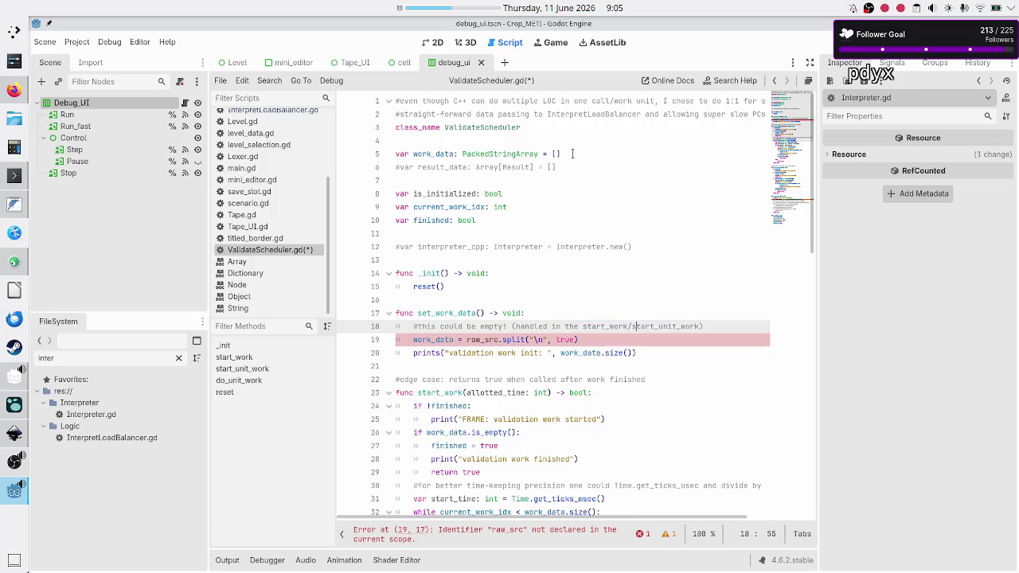
{"action": "key", "text": "Right"}
{"action": "key", "text": "Right"}
{"action": "key", "text": "Right"}
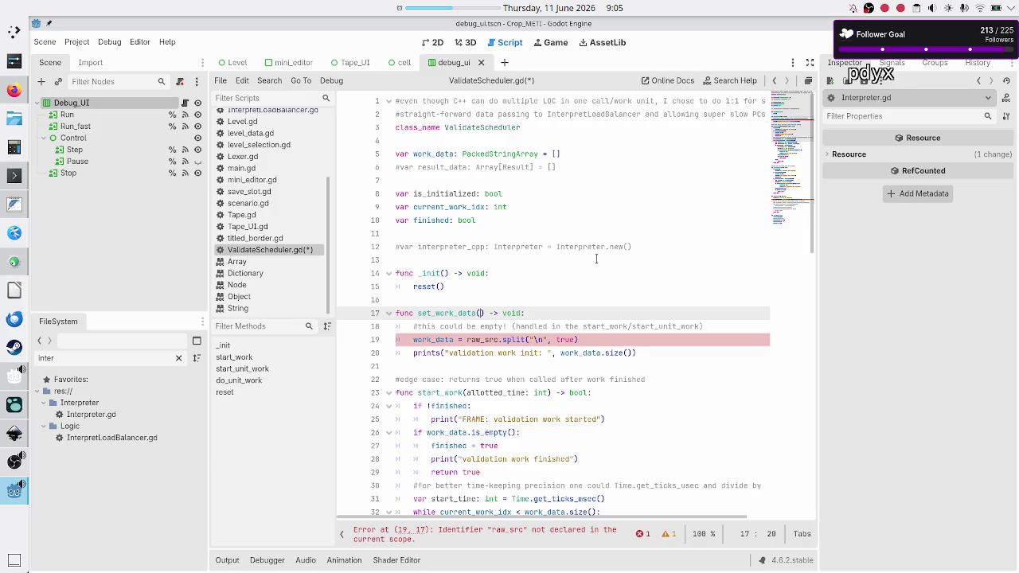
{"action": "scroll", "coordinate": [572, 395], "scroll_direction": "down", "scroll_amount": 15}
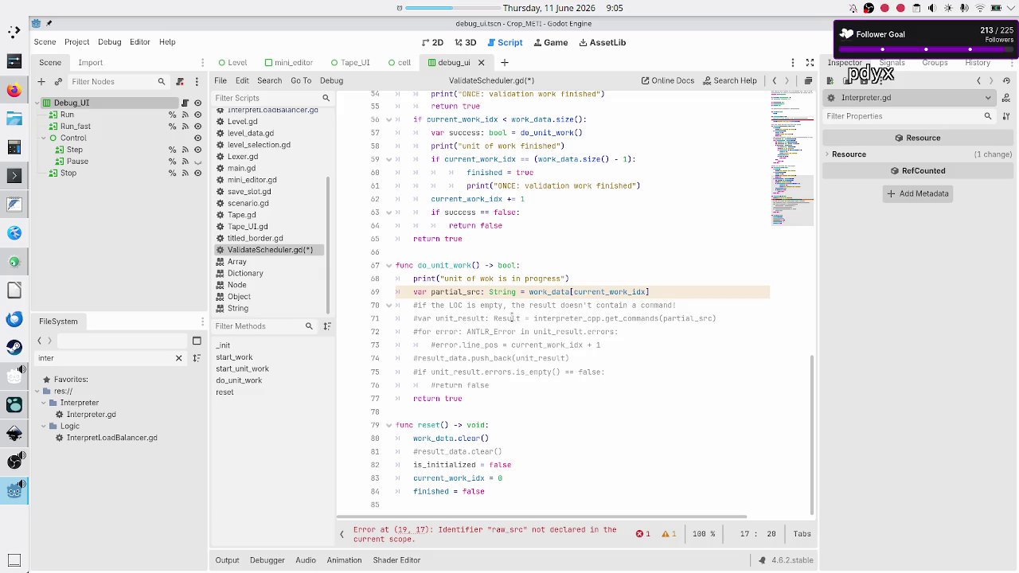
{"action": "double_click", "coordinate": [512, 318]}
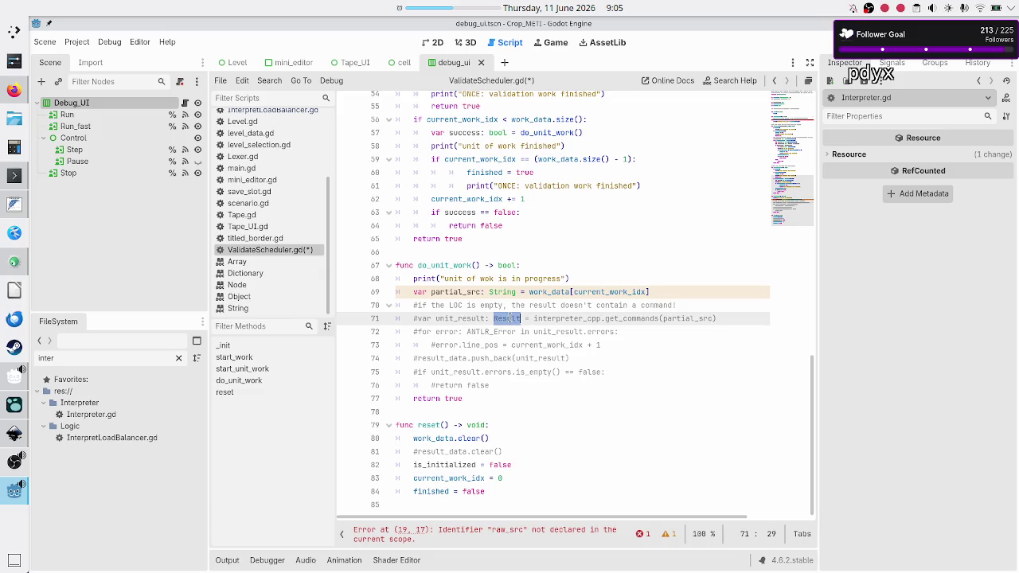
{"action": "double_click", "coordinate": [434, 358]}
{"action": "scroll", "coordinate": [422, 231], "scroll_direction": "up", "scroll_amount": 15}
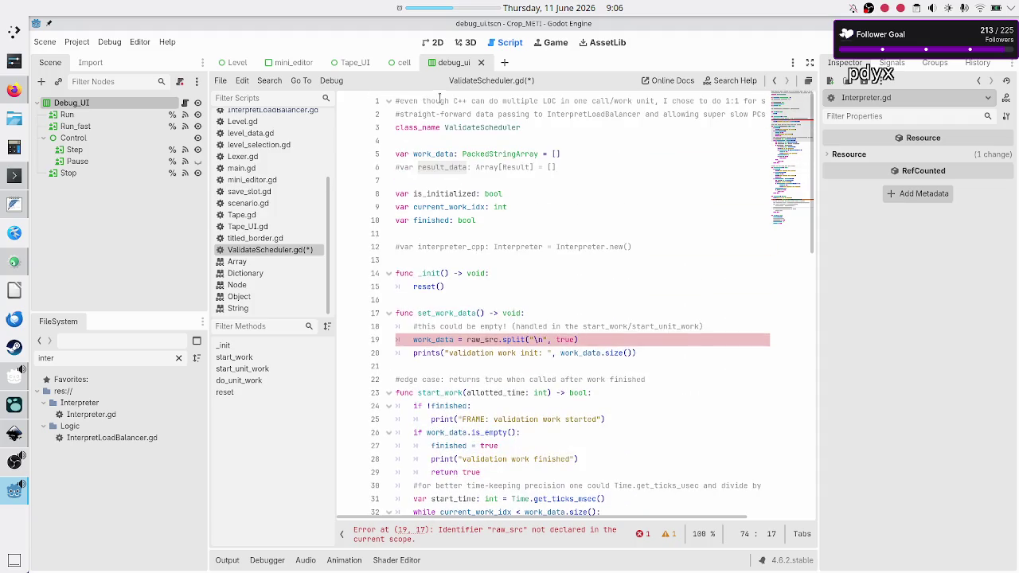
{"action": "left_click", "coordinate": [435, 154]}
{"action": "double_click", "coordinate": [437, 153]}
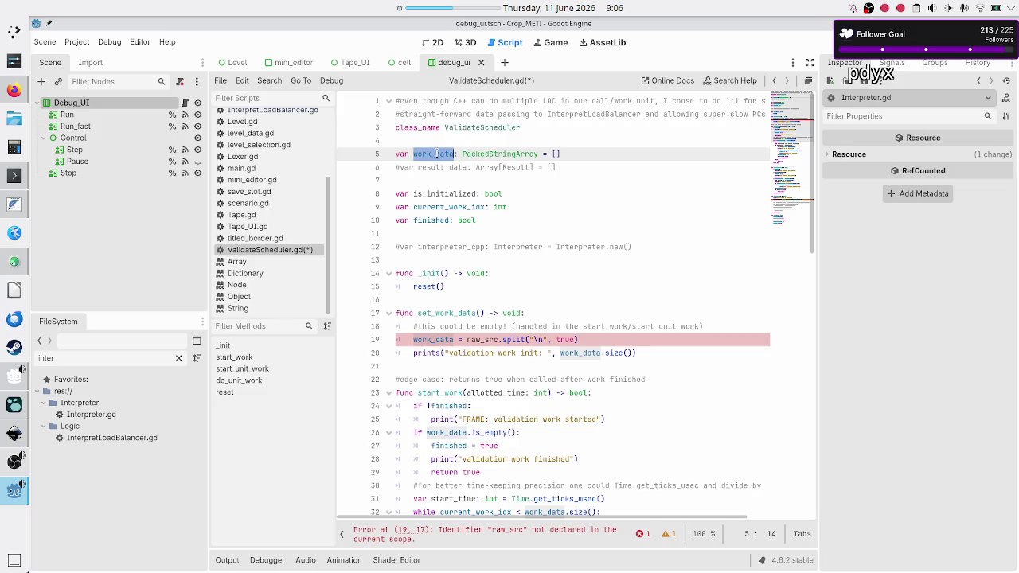
{"action": "double_click", "coordinate": [437, 168]}
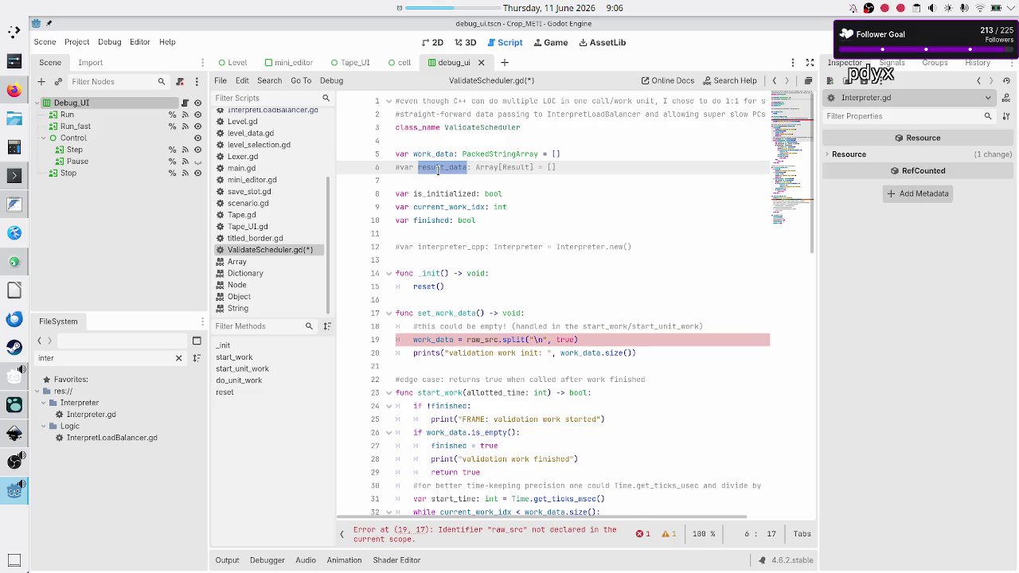
{"action": "double_click", "coordinate": [435, 154]}
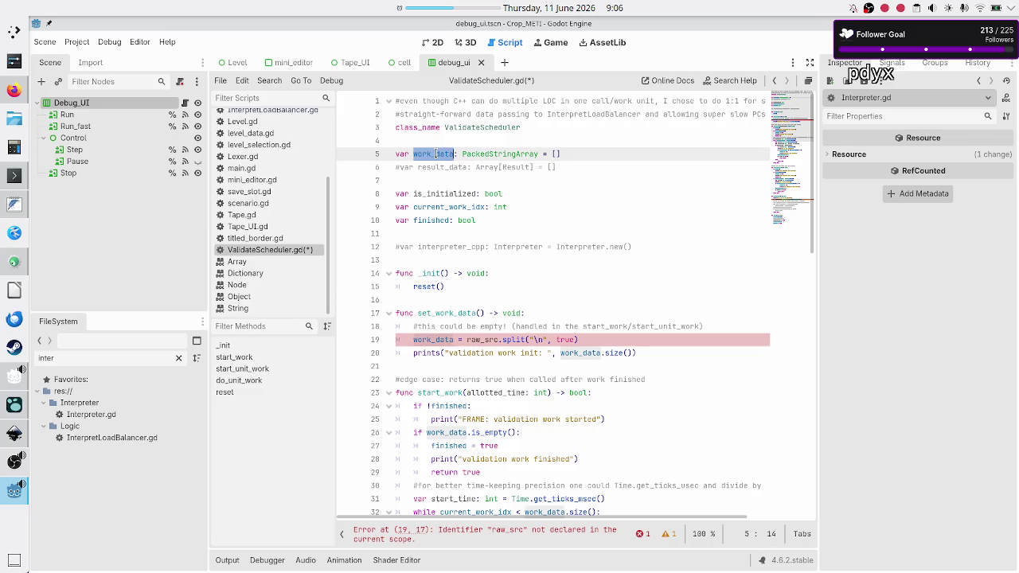
{"action": "left_click", "coordinate": [556, 166]}
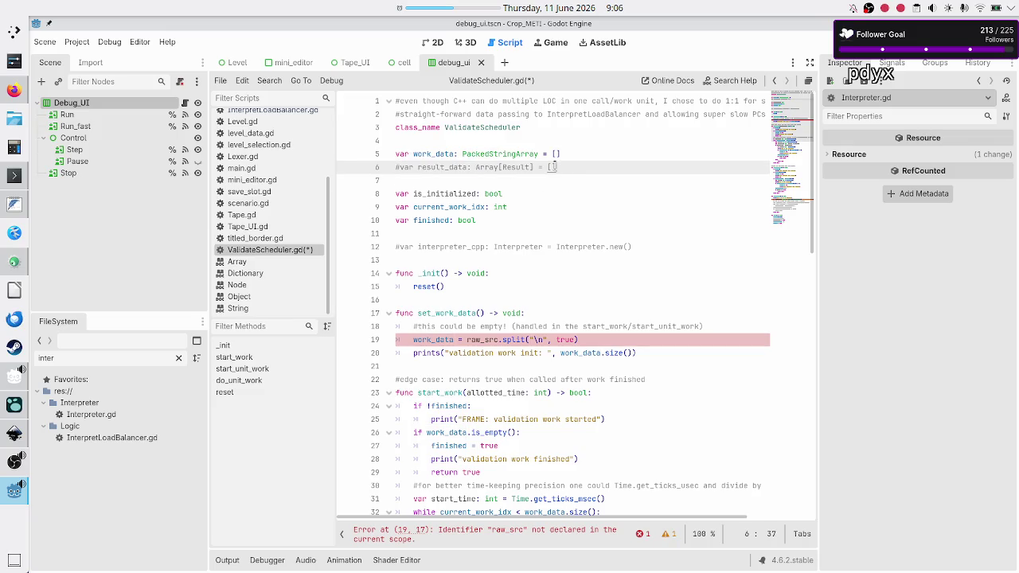
{"action": "left_click", "coordinate": [445, 167]}
{"action": "double_click", "coordinate": [446, 167]}
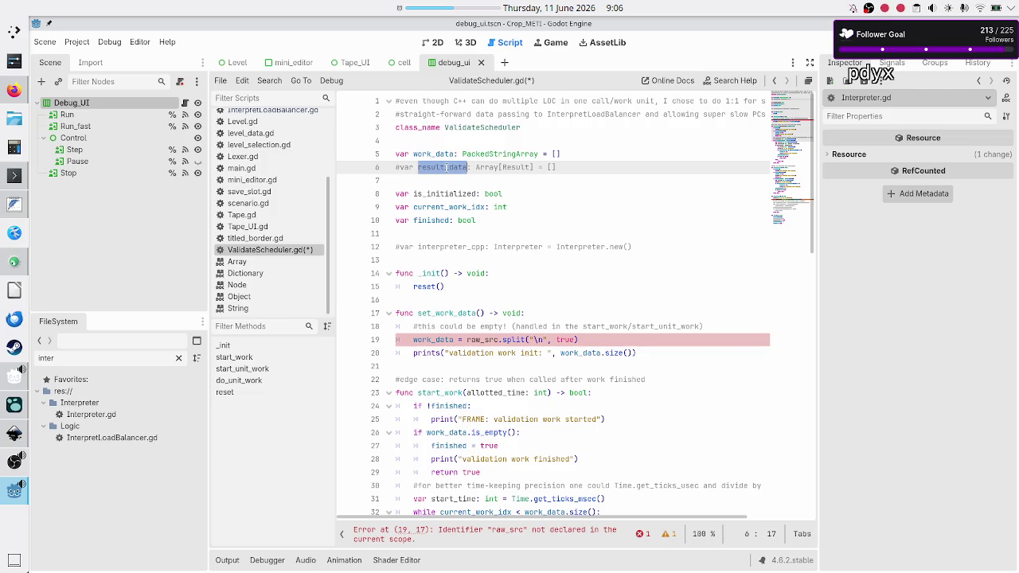
{"action": "left_click", "coordinate": [428, 154]}
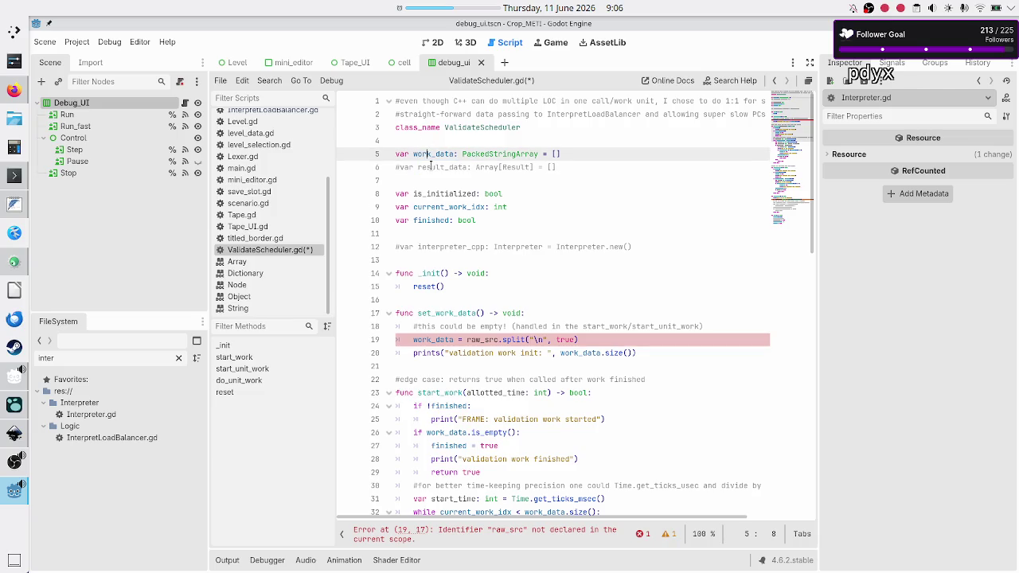
{"action": "left_click", "coordinate": [431, 166]}
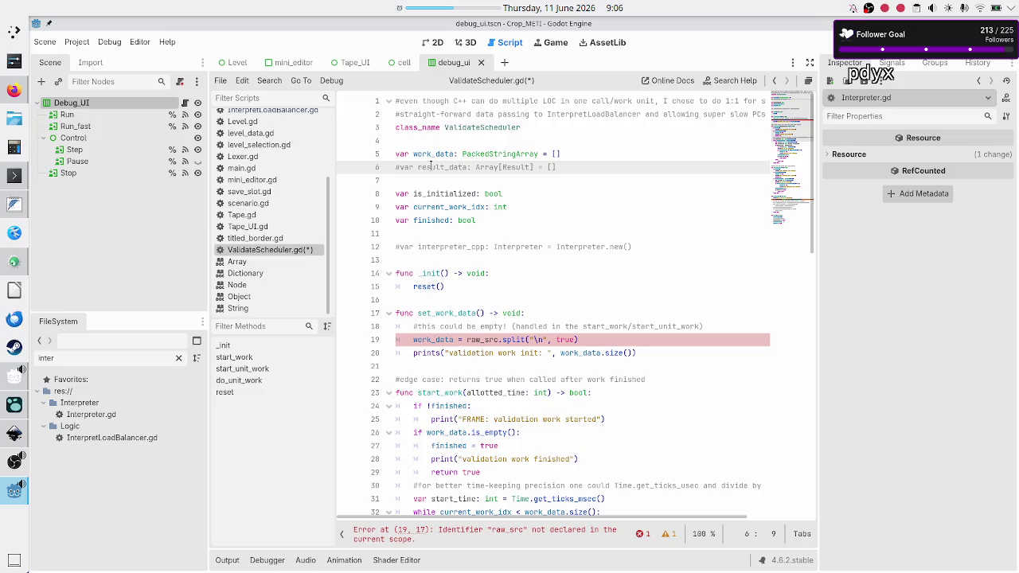
{"action": "key", "text": "Up"}
{"action": "key", "text": "Up"}
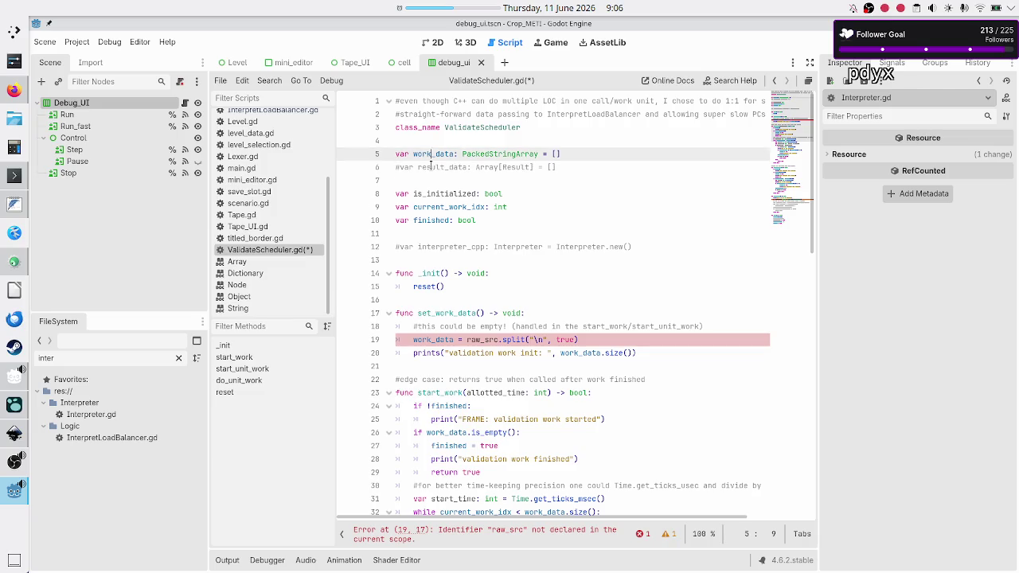
- Add a 'class ValidationWork:' declaration on its own line below class_name
{"action": "key", "text": "Return"}
{"action": "key", "text": "Up"}
{"action": "key", "text": "Return"}
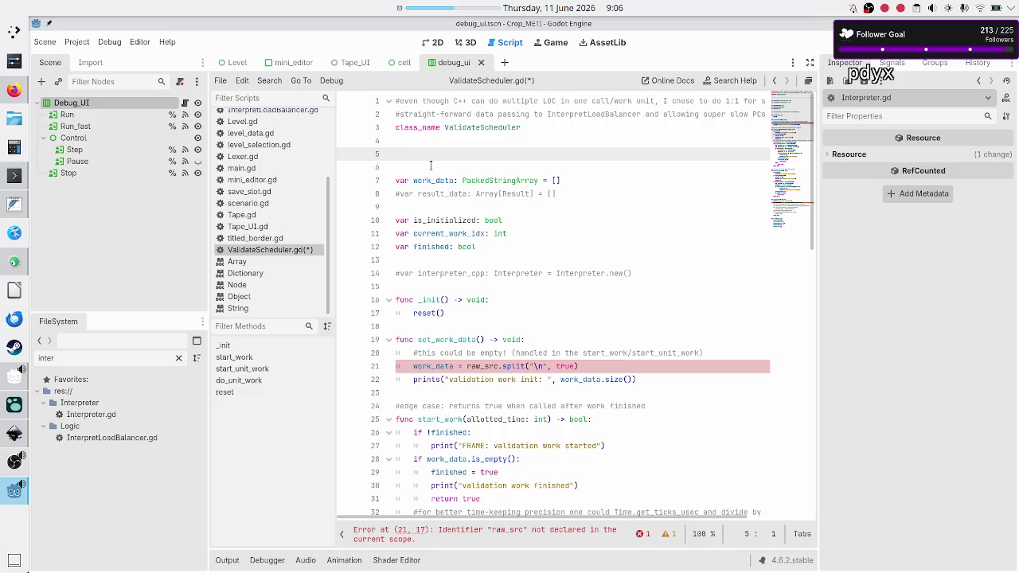
{"action": "type", "text": "class "}
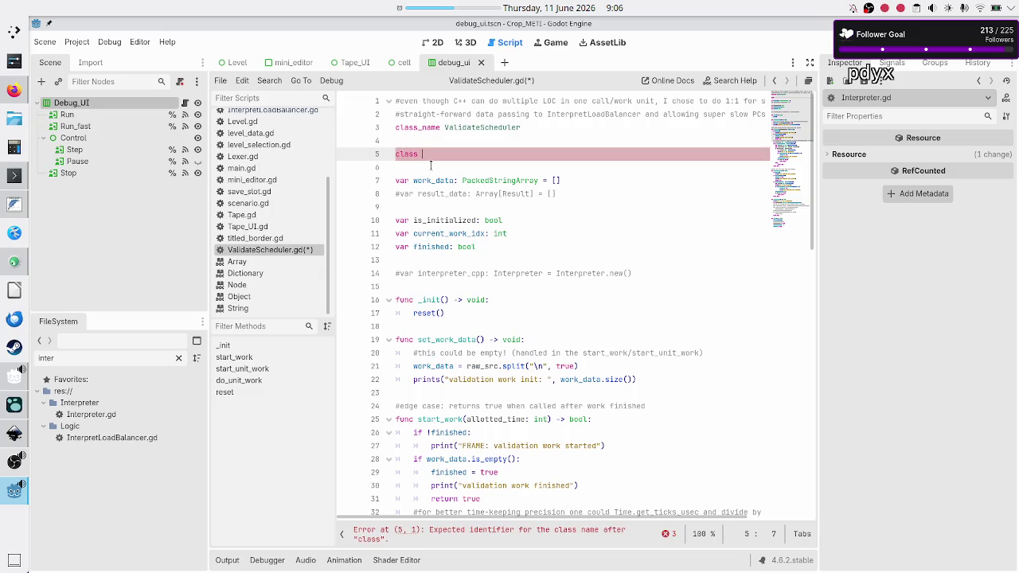
{"action": "type", "text": "Validation"}
{"action": "type", "text": "Work"}
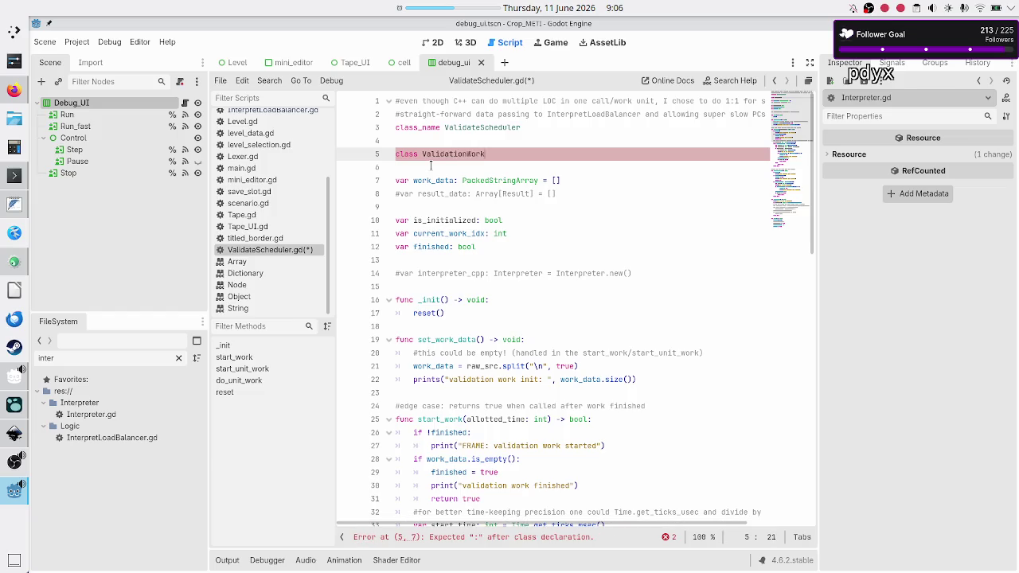
{"action": "type", "text": ":"}
{"action": "key", "text": "Return"}
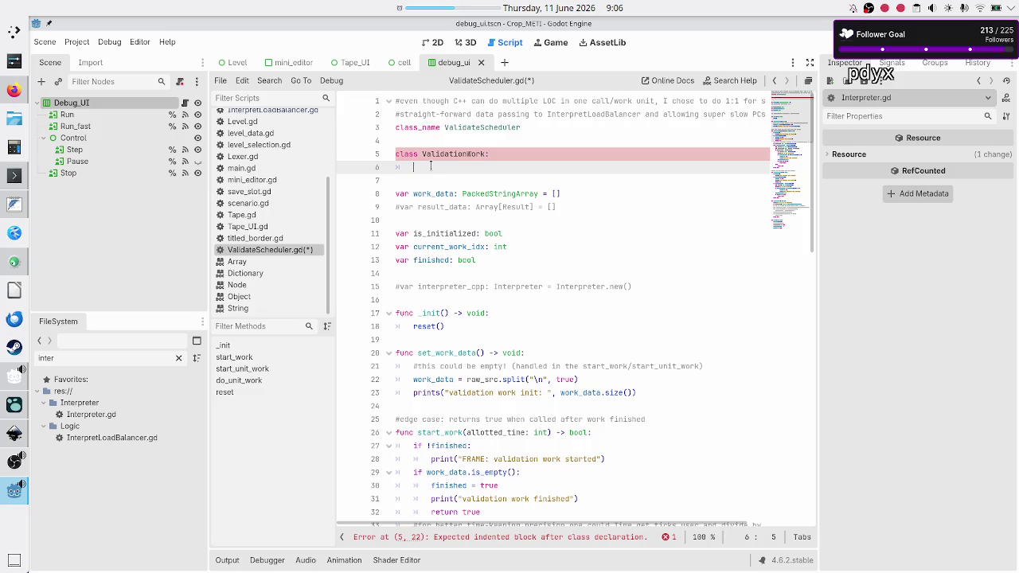
- Delete the empty line under the class declaration and select result_data in its commented declaration
{"action": "left_click", "coordinate": [481, 353]}
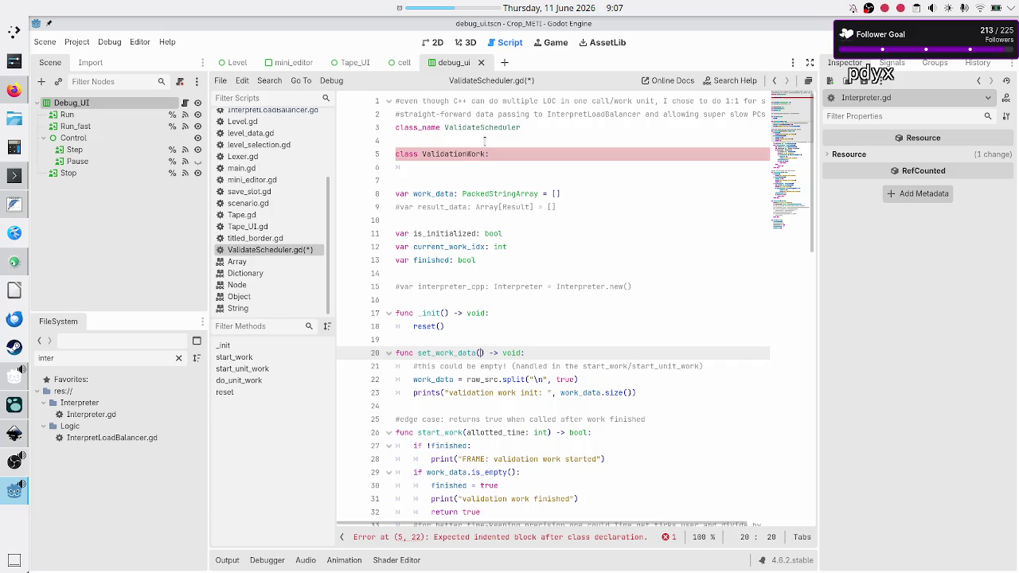
{"action": "left_click", "coordinate": [495, 164]}
{"action": "key", "text": "BackSpace"}
{"action": "key", "text": "BackSpace"}
{"action": "key", "text": "BackSpace"}
{"action": "key", "text": "BackSpace"}
{"action": "key", "text": "BackSpace"}
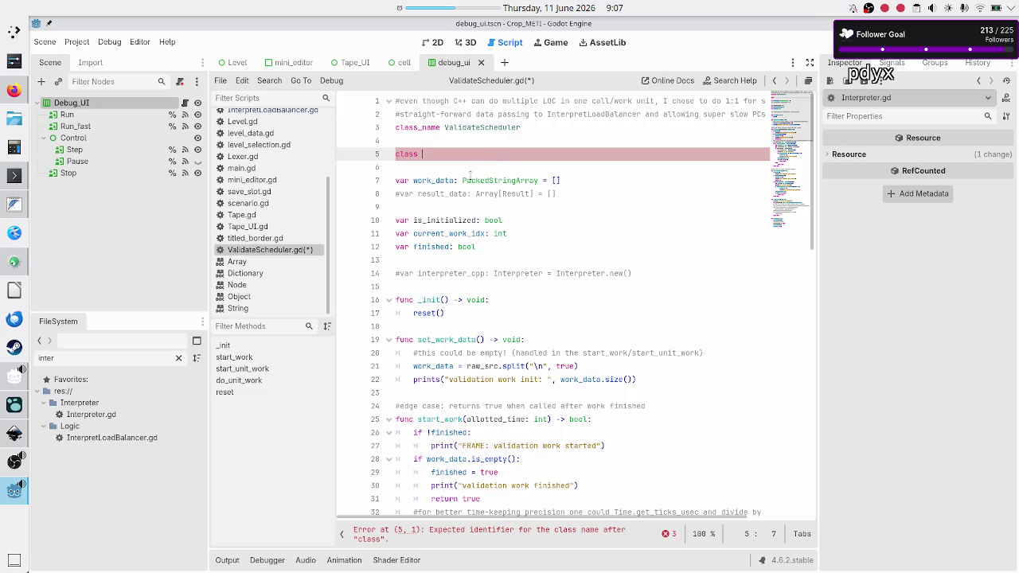
{"action": "mouse_move", "coordinate": [471, 176]}
{"action": "double_click", "coordinate": [435, 194]}
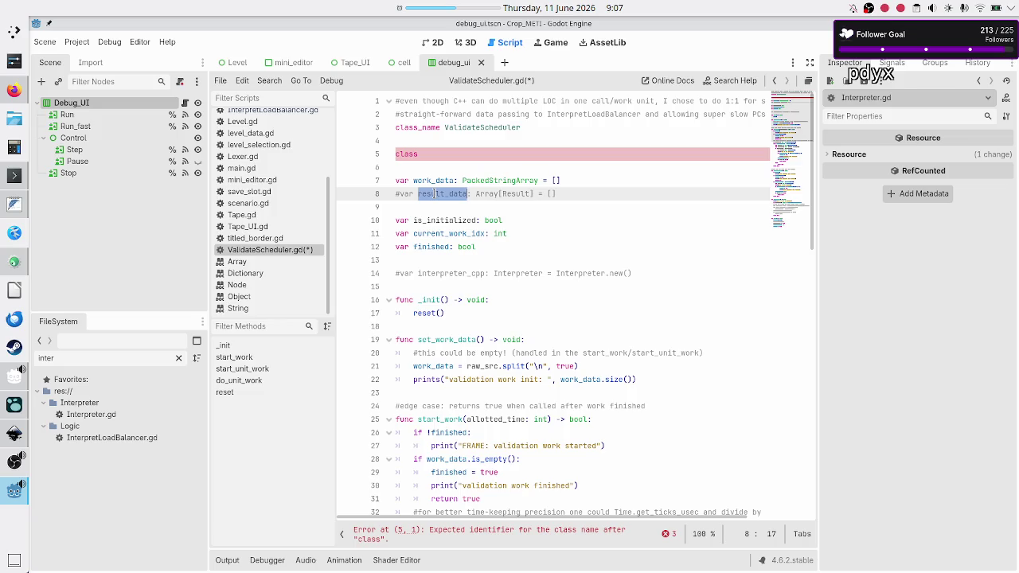
- Mute the OBS microphone and stop the running desktop timer
{"action": "left_click", "coordinate": [6, 471]}
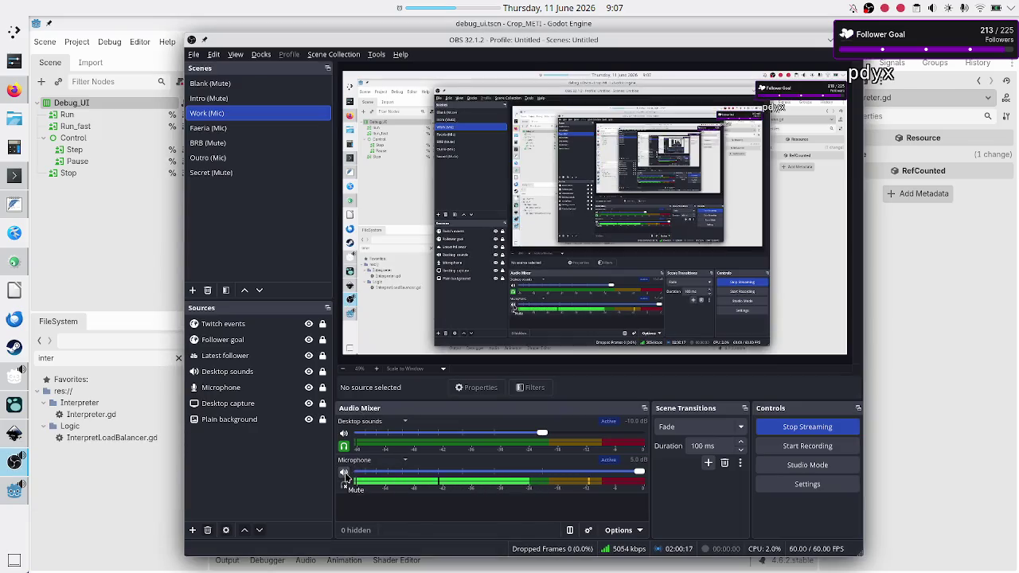
{"action": "left_click", "coordinate": [344, 474]}
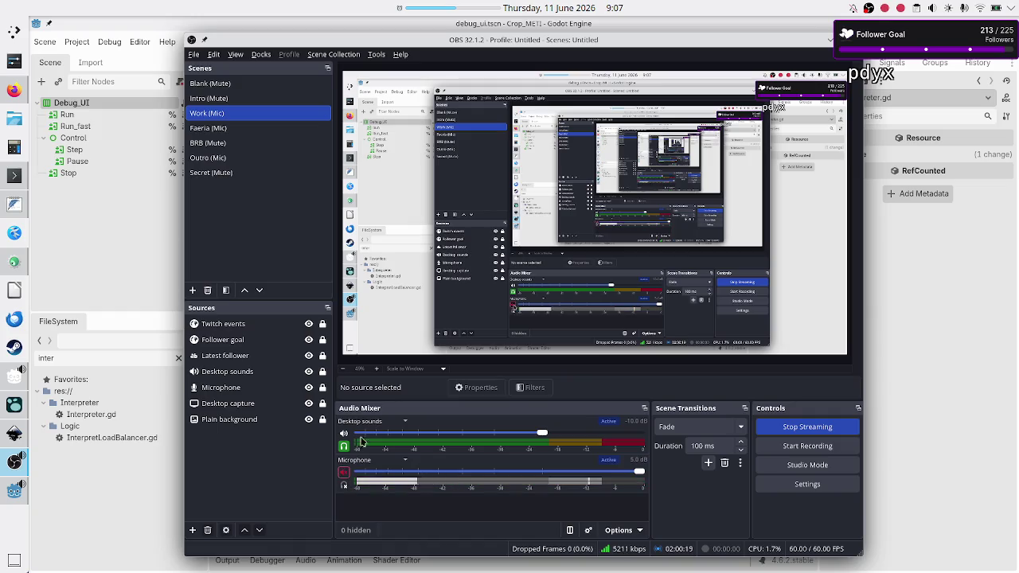
{"action": "right_click", "coordinate": [462, 13]}
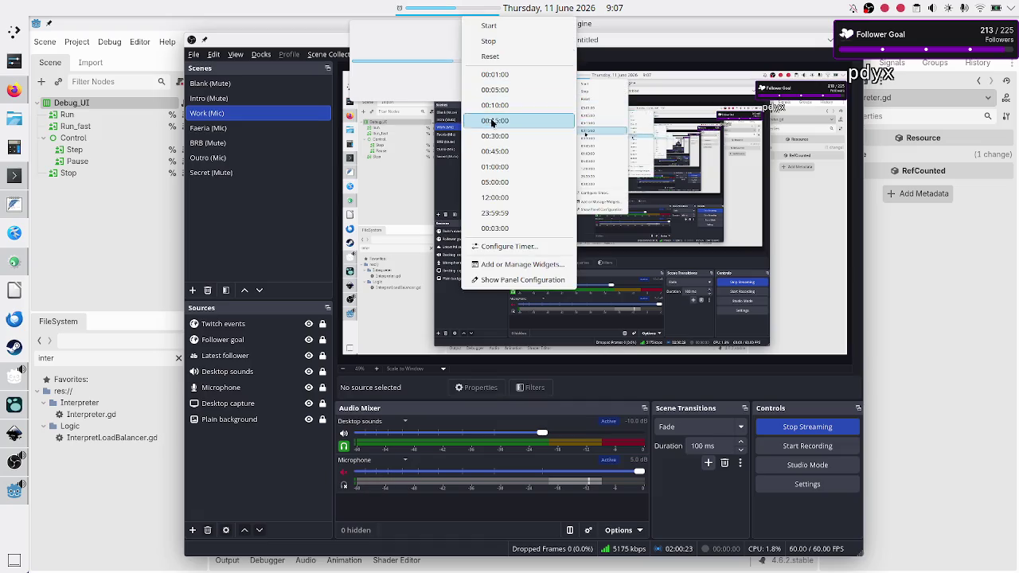
{"action": "left_click", "coordinate": [509, 35]}
- Start a 00:03:00 countdown on the desktop timer and minimize OBS
{"action": "right_click", "coordinate": [445, 6]}
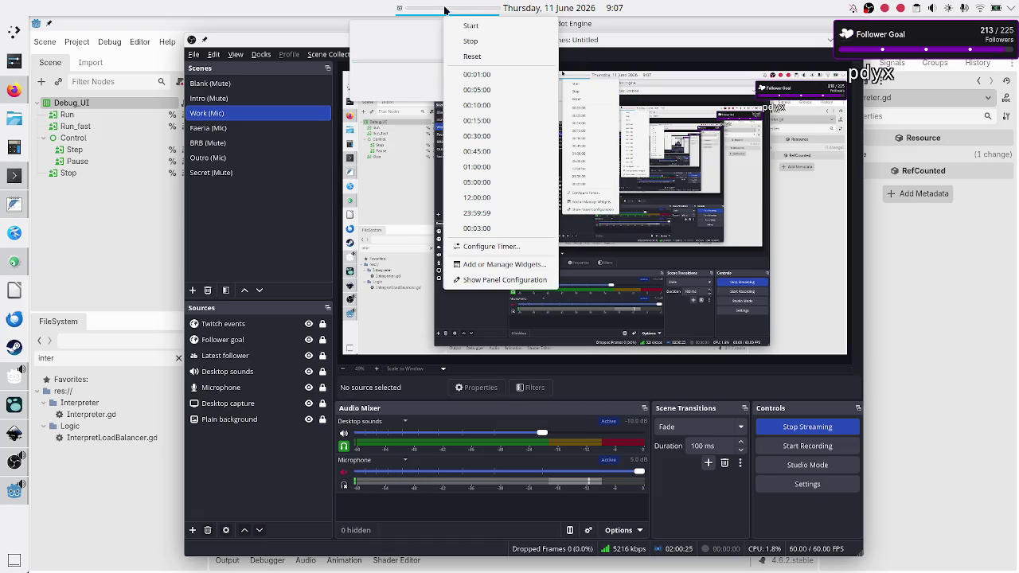
{"action": "left_click", "coordinate": [494, 230]}
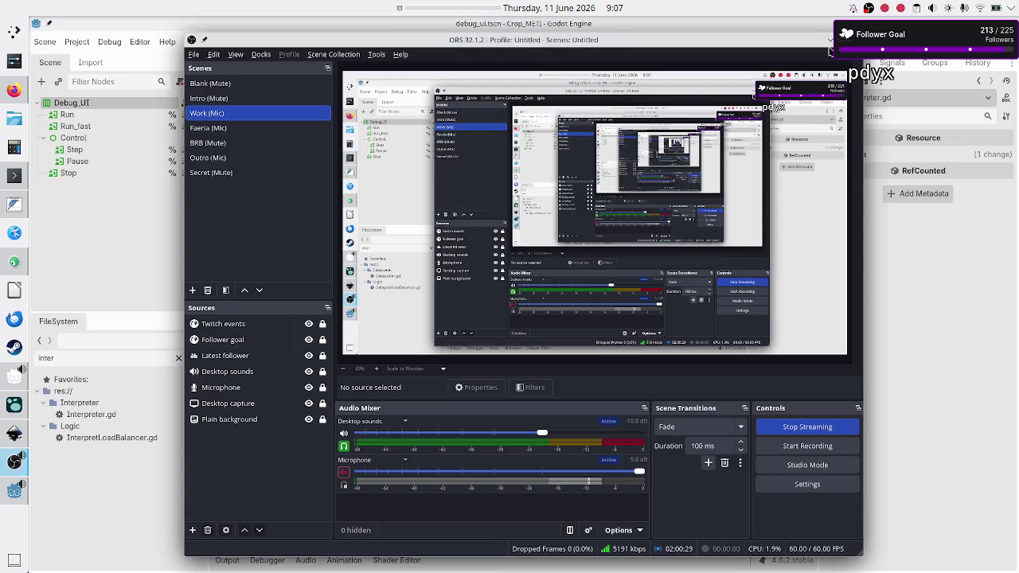
{"action": "left_click", "coordinate": [830, 40]}
{"action": "left_click", "coordinate": [480, 10]}
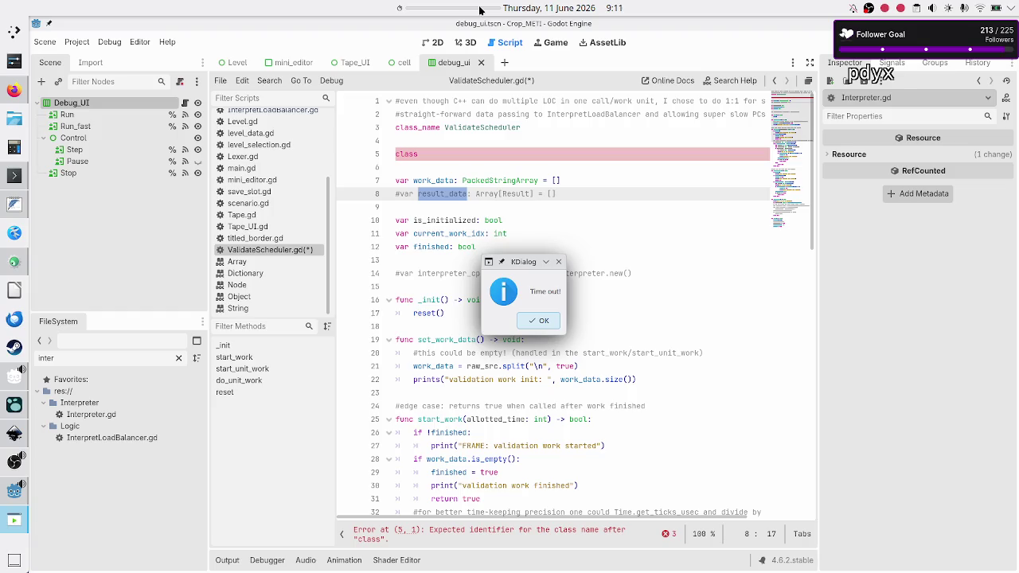
- Dismiss the Time out! message, start a 01:00:00 desktop timer, and raise OBS Studio
{"action": "left_click", "coordinate": [534, 321]}
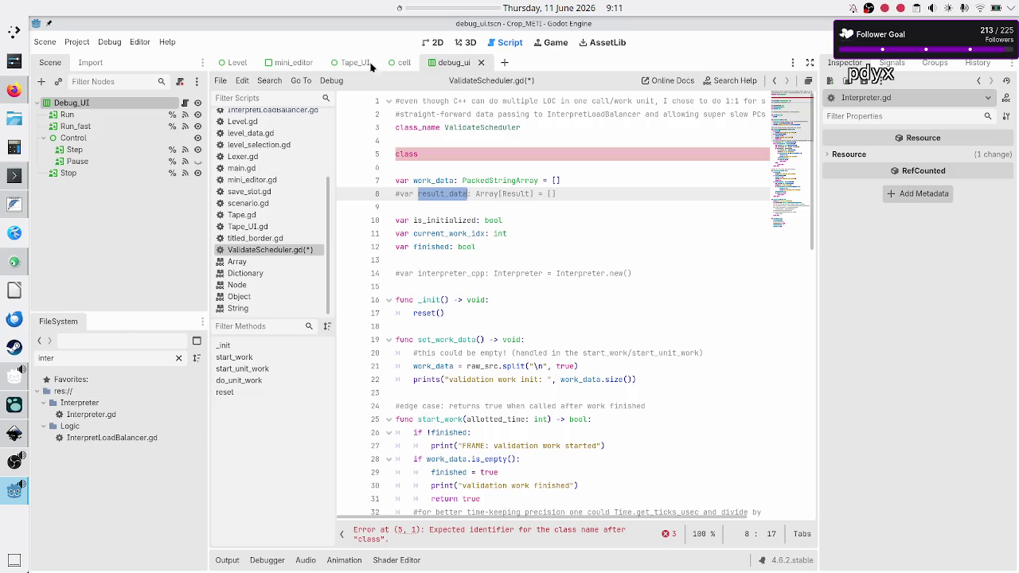
{"action": "right_click", "coordinate": [464, 16]}
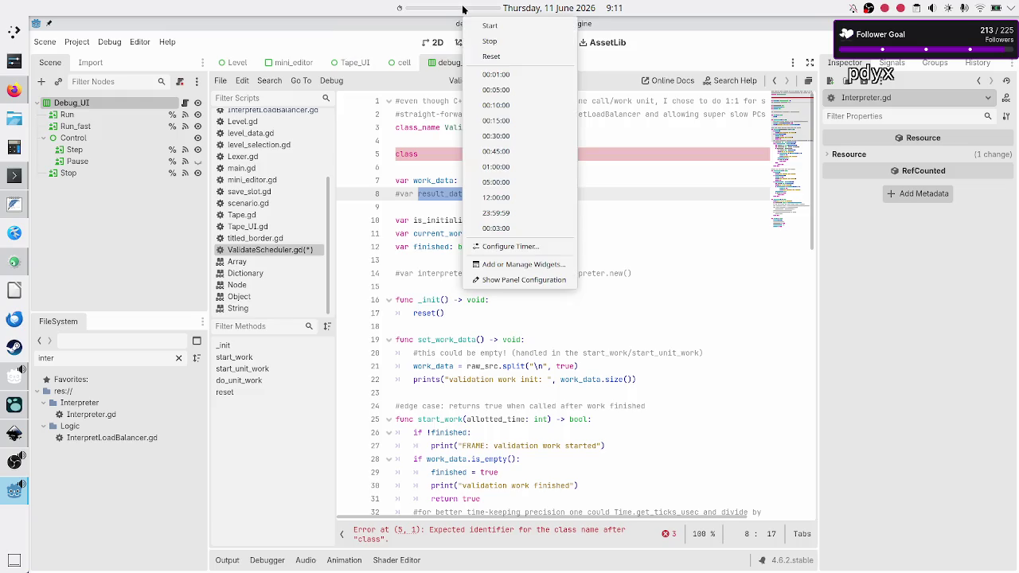
{"action": "left_click", "coordinate": [507, 168]}
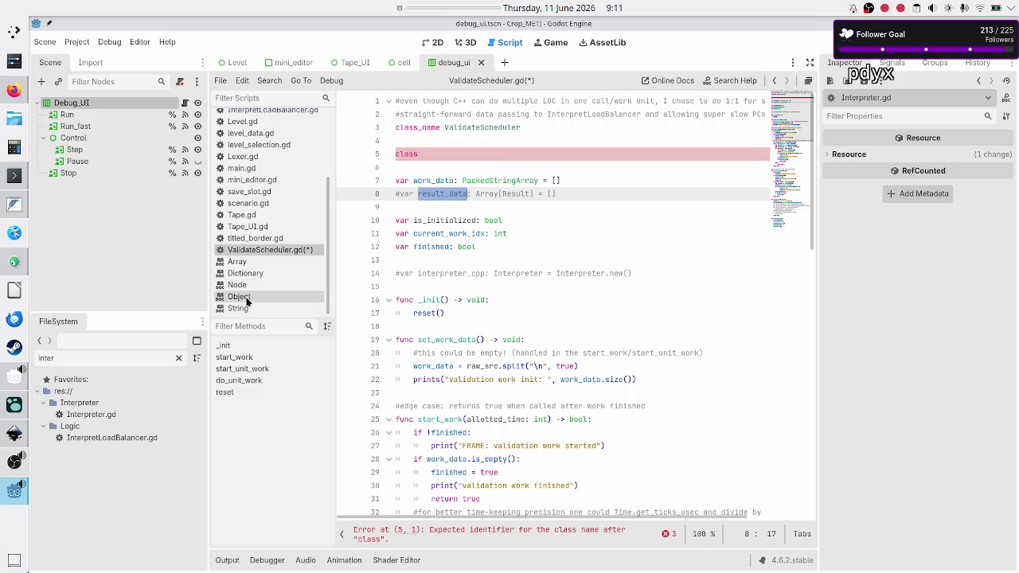
{"action": "left_click", "coordinate": [12, 470]}
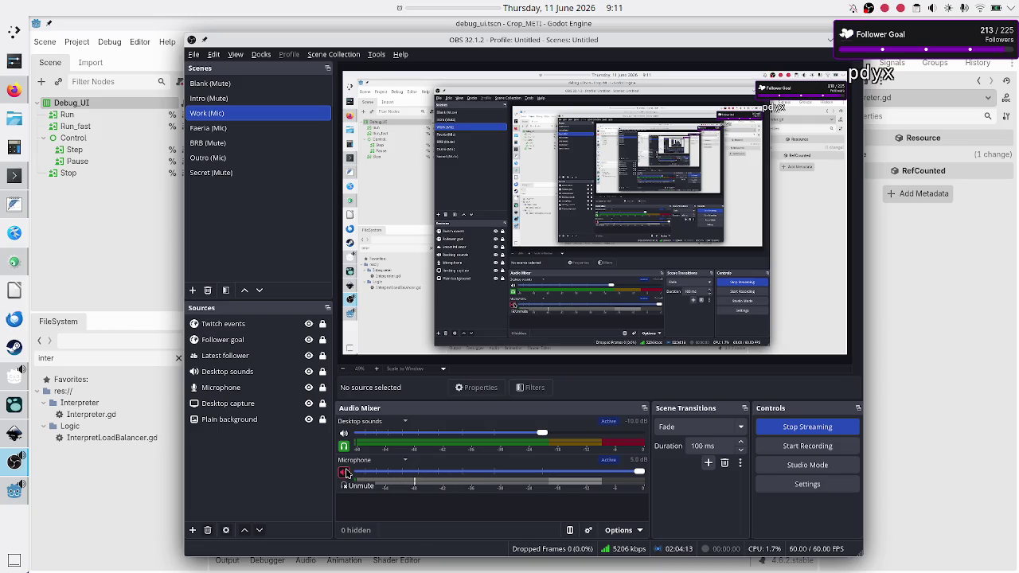
- Unmute the OBS microphone, minimize OBS, and return to line 5 of ValidateScheduler.gd
{"action": "left_click", "coordinate": [345, 473]}
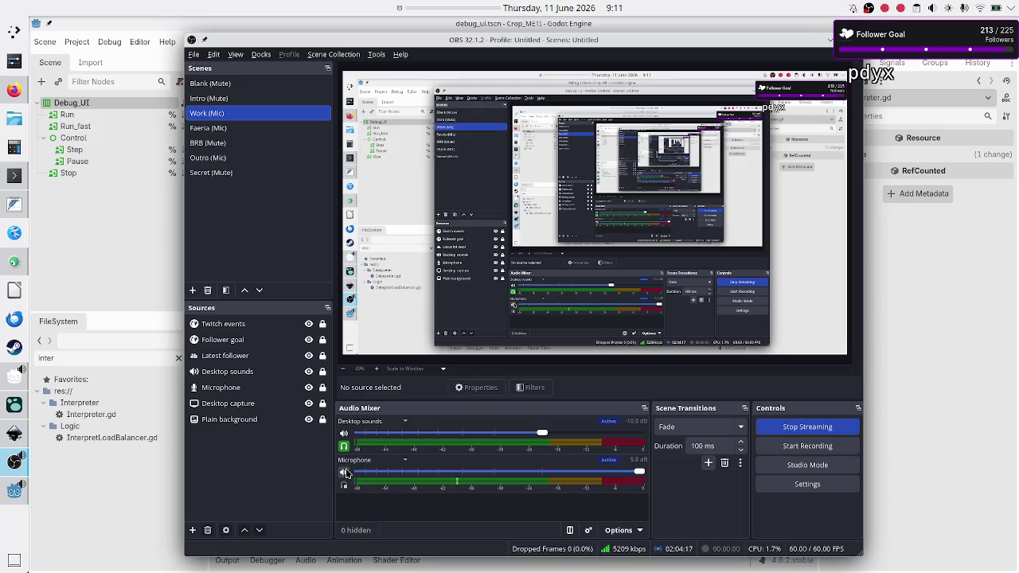
{"action": "left_click", "coordinate": [829, 44]}
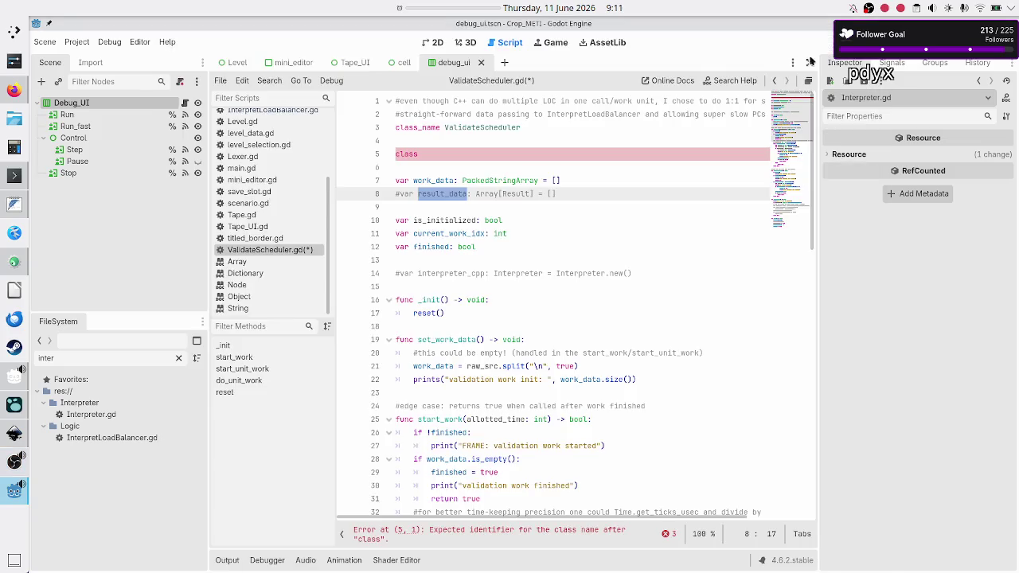
{"action": "left_click", "coordinate": [558, 154]}
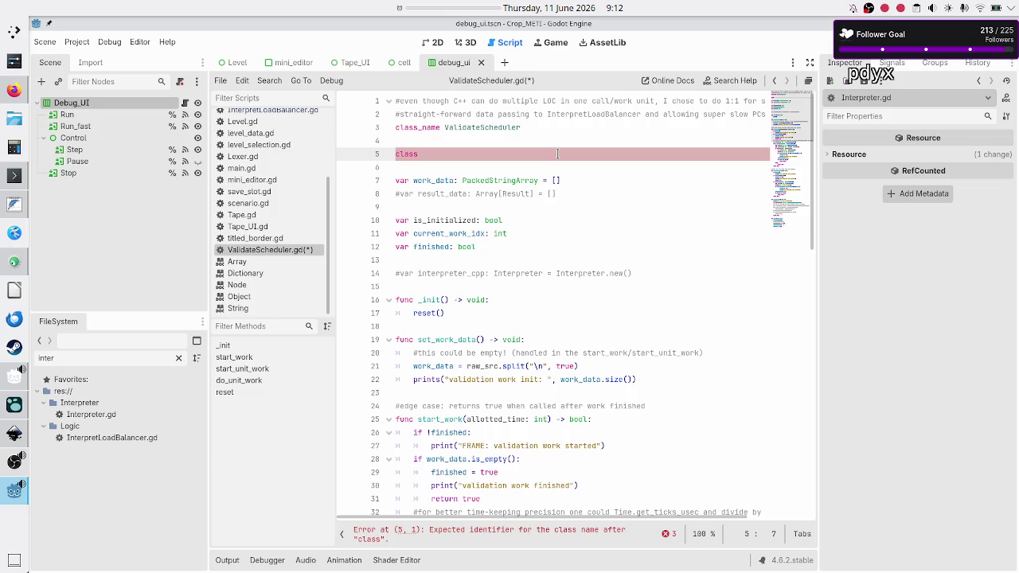
- Replace 'class' on line 5 with the note 'code: string -> rule'
{"action": "key", "text": "BackSpace"}
{"action": "key", "text": "BackSpace"}
{"action": "key", "text": "BackSpace"}
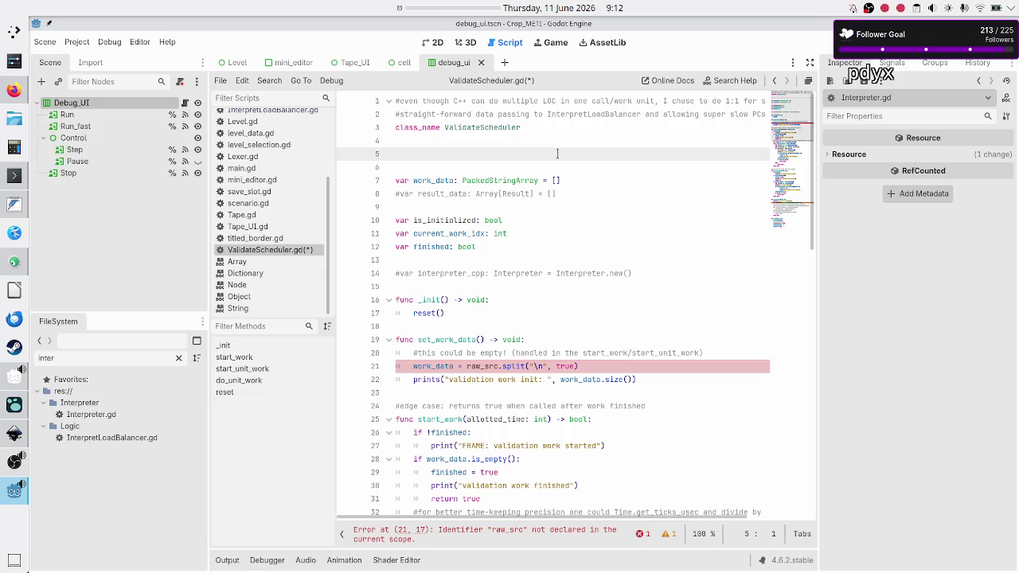
{"action": "type", "text": "s"}
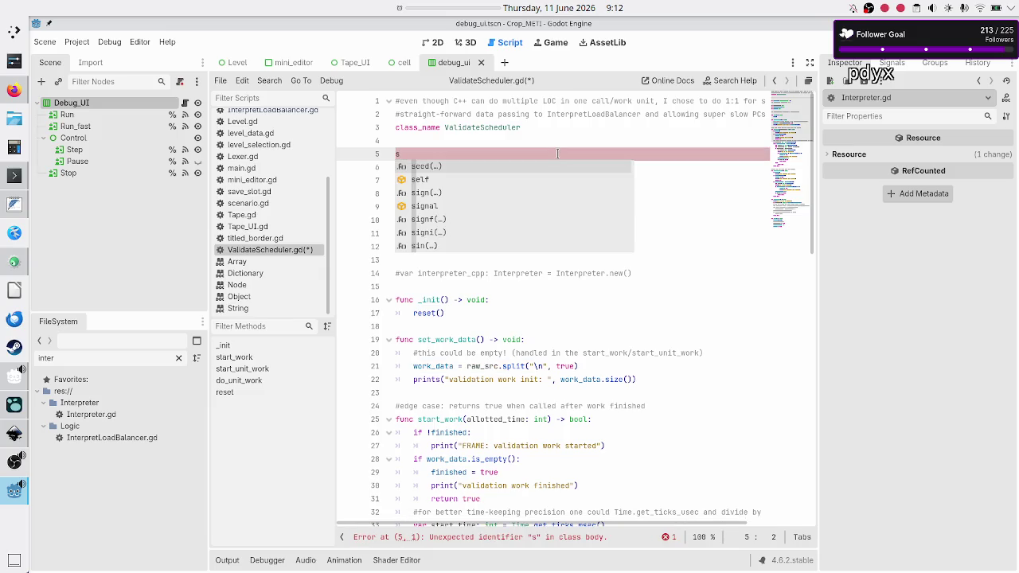
{"action": "type", "text": "tring"}
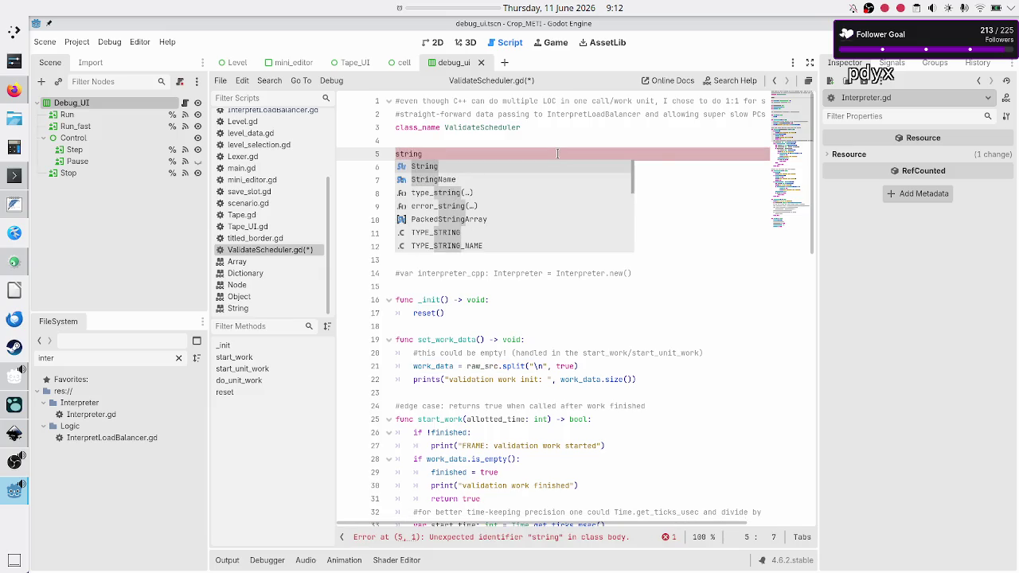
{"action": "type", "text": ": code"}
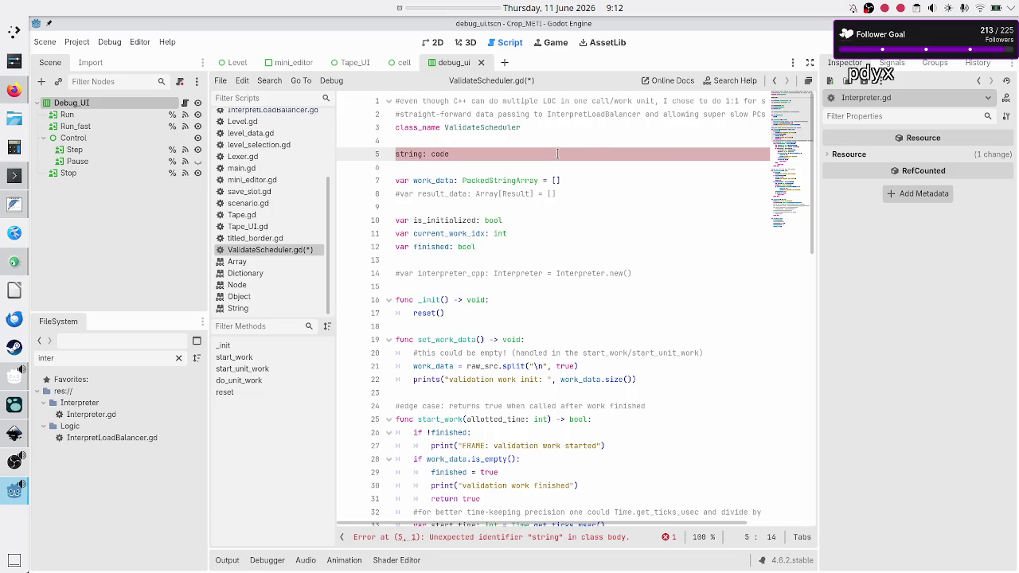
{"action": "key", "text": "BackSpace"}
{"action": "key", "text": "BackSpace"}
{"action": "key", "text": "BackSpace"}
{"action": "type", "text": "code:"}
{"action": "type", "text": " string "}
{"action": "type", "text": "-"}
{"action": "key", "text": "BackSpace"}
{"action": "type", "text": "rule"}
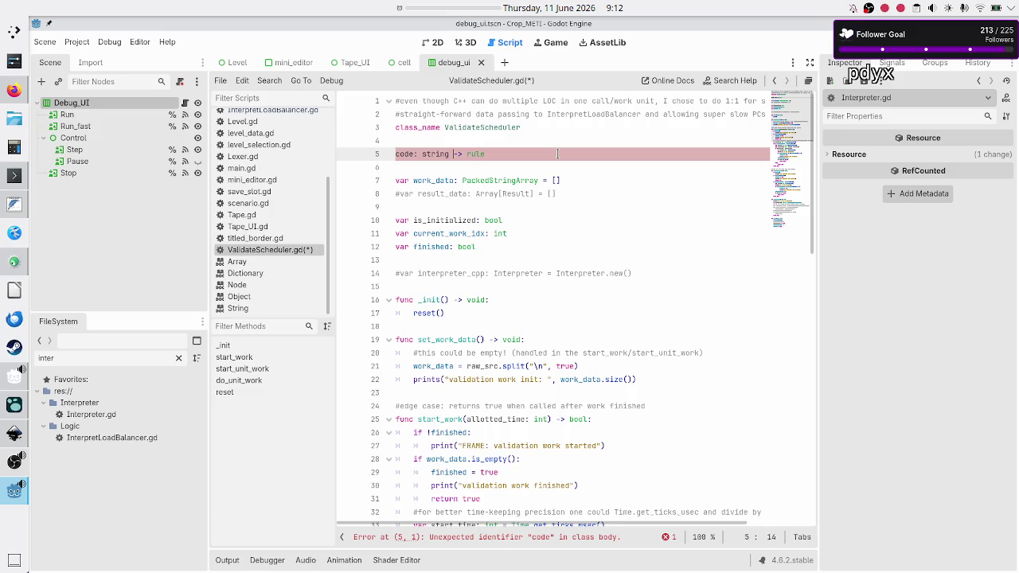
{"action": "key", "text": "Left"}
{"action": "key", "text": "Left"}
{"action": "key", "text": "Left"}
- Start line 6 with 'code.split', checking the existing split call on line 22
{"action": "key", "text": "End"}
{"action": "key", "text": "Return"}
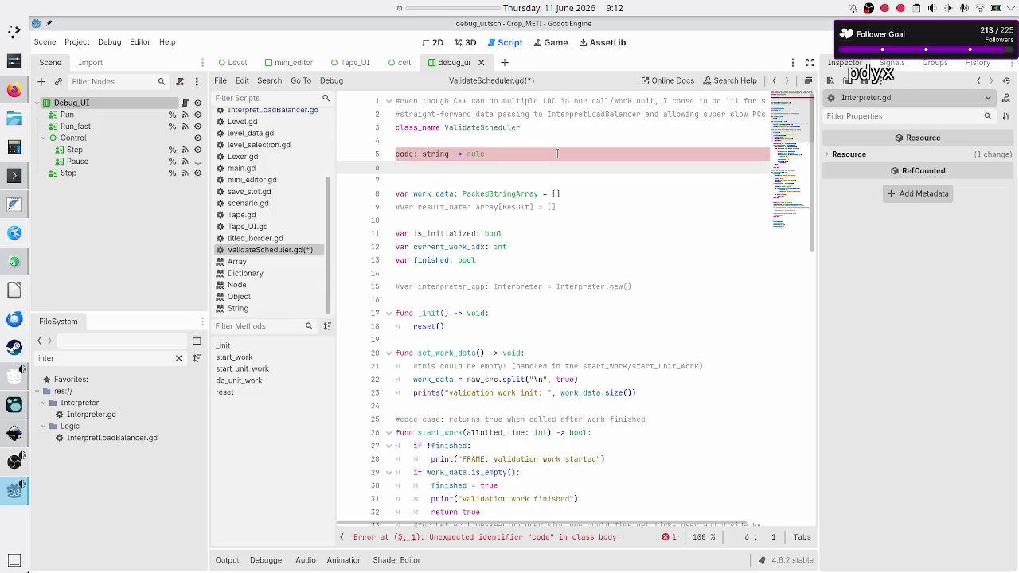
{"action": "type", "text": "s"}
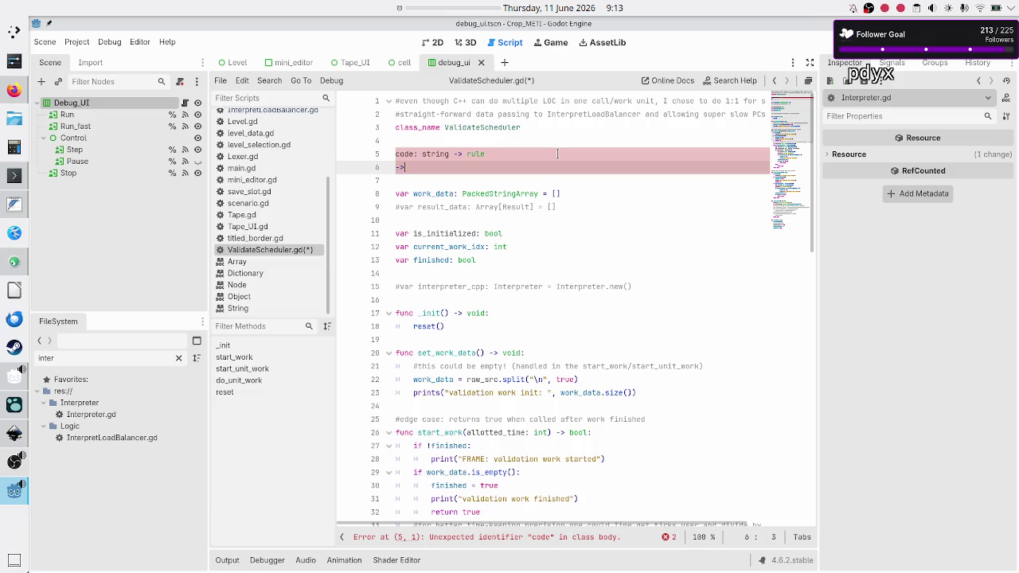
{"action": "type", "text": "plot"}
{"action": "key", "text": "BackSpace"}
{"action": "key", "text": "BackSpace"}
{"action": "key", "text": "BackSpace"}
{"action": "type", "text": "code"}
{"action": "type", "text": "->"}
{"action": "type", "text": "split"}
{"action": "key", "text": "Left"}
{"action": "key", "text": "Left"}
{"action": "key", "text": "Left"}
{"action": "key", "text": "BackSpace"}
{"action": "key", "text": "BackSpace"}
{"action": "type", "text": "."}
{"action": "key", "text": "Down"}
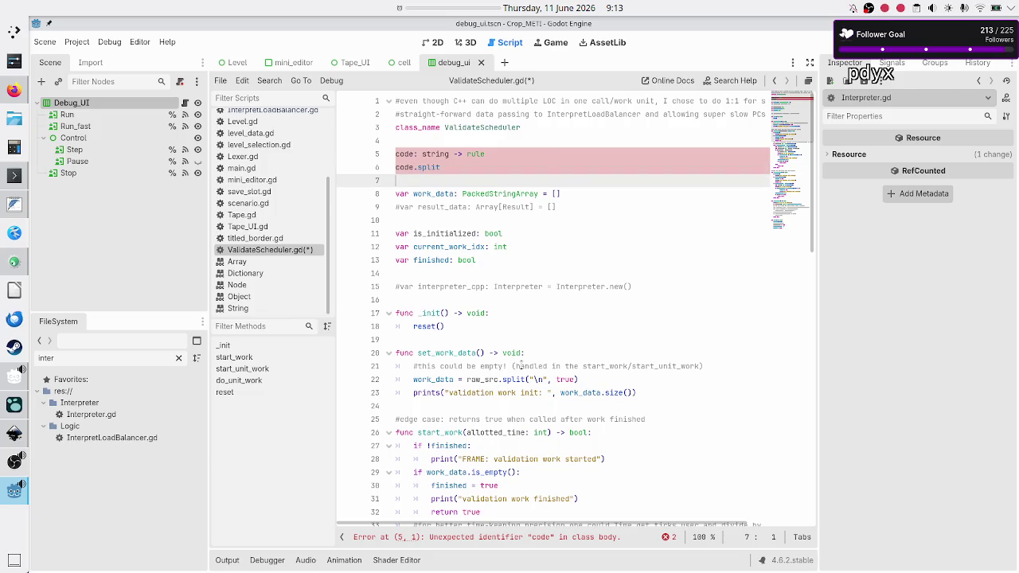
{"action": "left_click", "coordinate": [510, 381]}
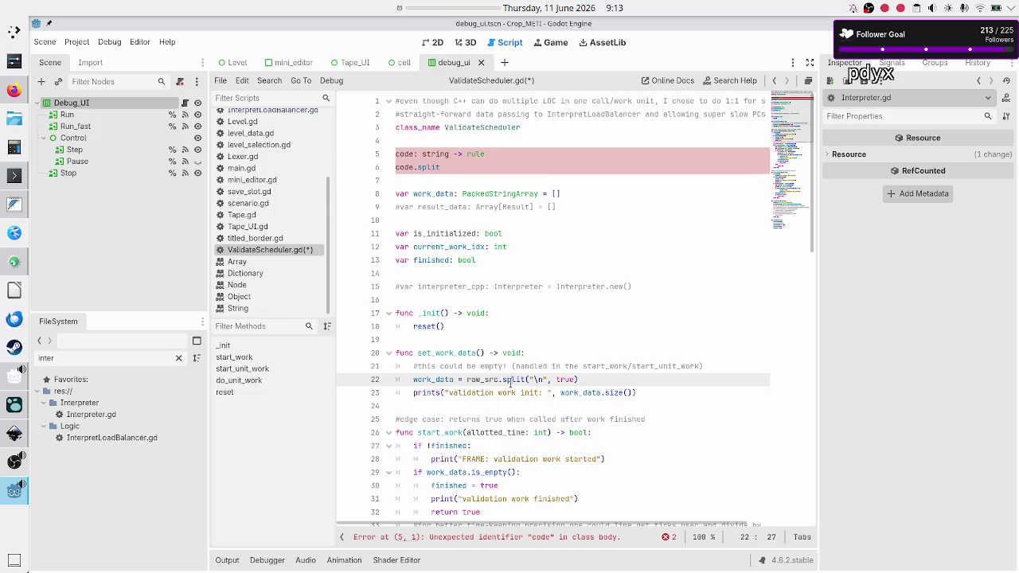
{"action": "left_click", "coordinate": [454, 168]}
- Complete line 6 to read 'code.split into Array of LOC -> rule'
{"action": "type", "text": "-> Array of "}
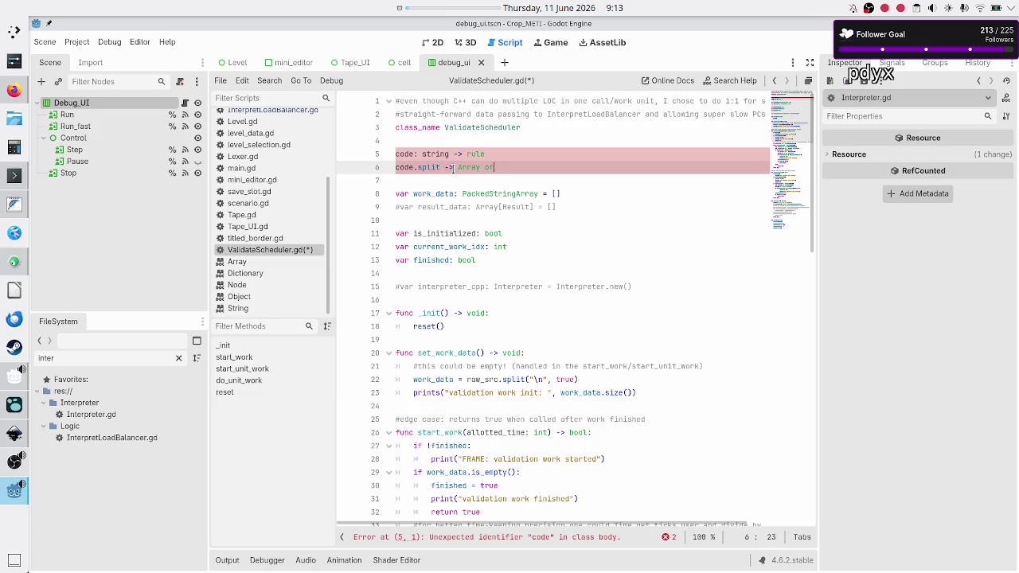
{"action": "type", "text": "LOC"}
{"action": "mouse_move", "coordinate": [456, 169]}
{"action": "key", "text": "Up"}
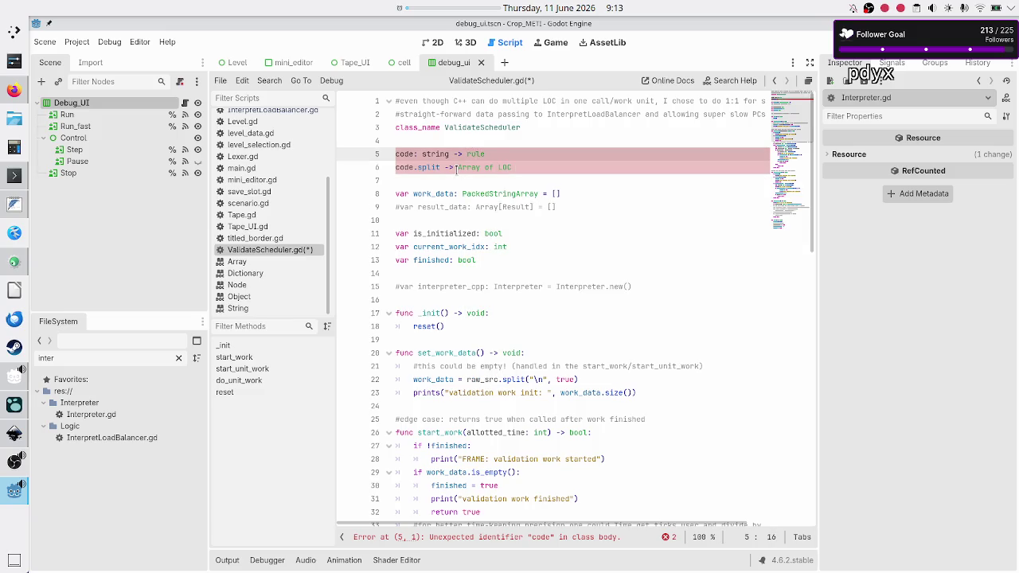
{"action": "key", "text": "Down"}
{"action": "key", "text": "BackSpace"}
{"action": "key", "text": "BackSpace"}
{"action": "key", "text": "BackSpace"}
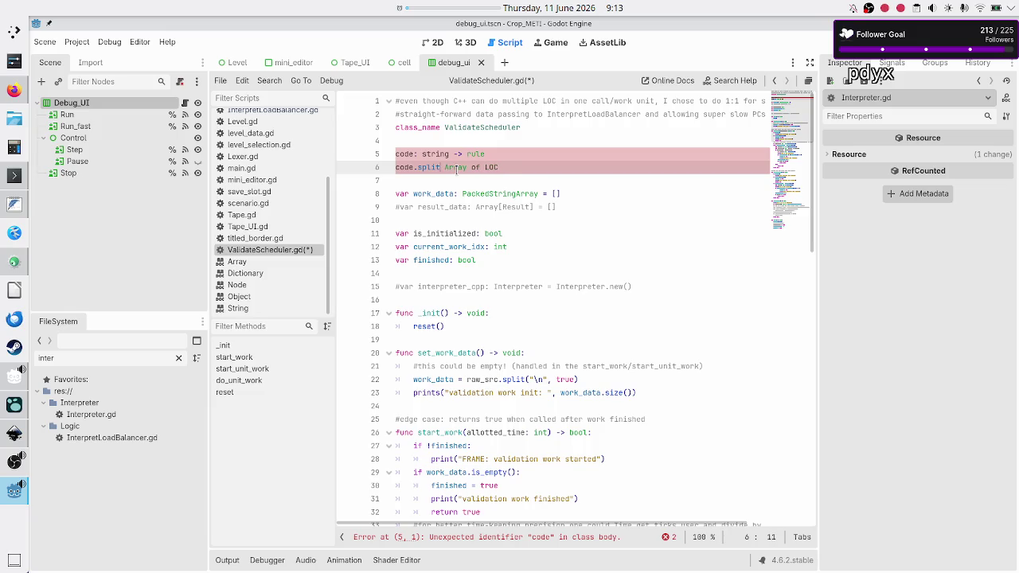
{"action": "type", "text": "into"}
{"action": "key", "text": "End"}
{"action": "type", "text": "-"}
{"action": "type", "text": ">"}
{"action": "type", "text": " rule"}
- Write line 8 as 'result -> array for each rule' below the line 6 note
{"action": "key", "text": "Return"}
{"action": "key", "text": "Return"}
{"action": "type", "text": "result"}
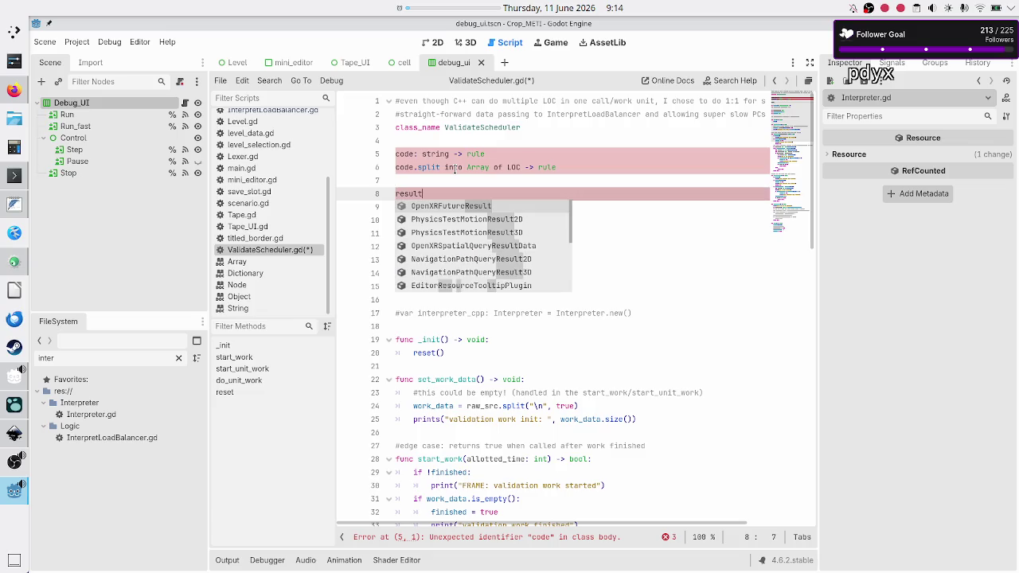
{"action": "key", "text": "Escape"}
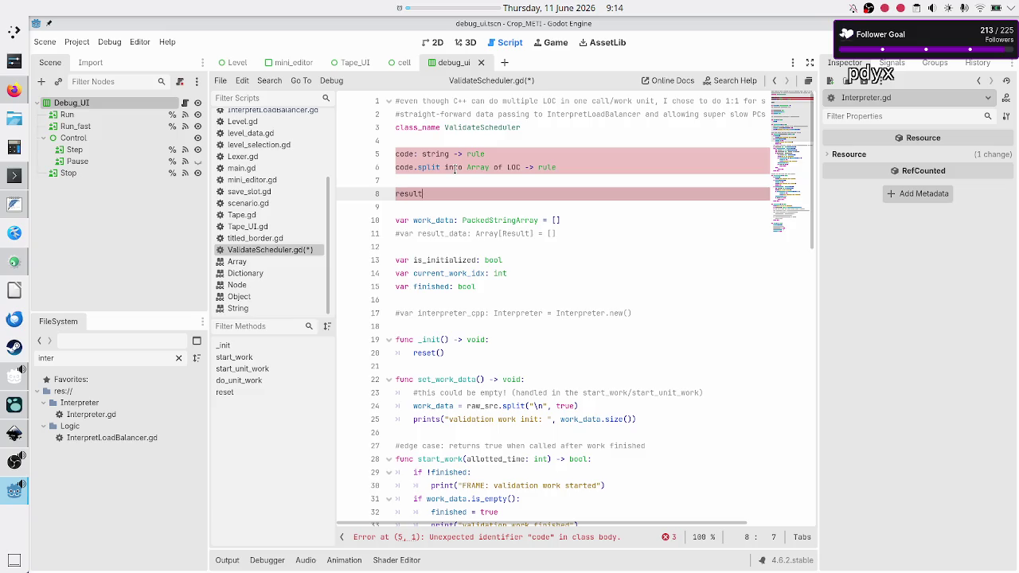
{"action": "key", "text": "Up"}
{"action": "key", "text": "Up"}
{"action": "left_click", "coordinate": [455, 168]}
{"action": "key", "text": "shift+Right"}
{"action": "key", "text": "shift+Right"}
{"action": "key", "text": "shift+Right"}
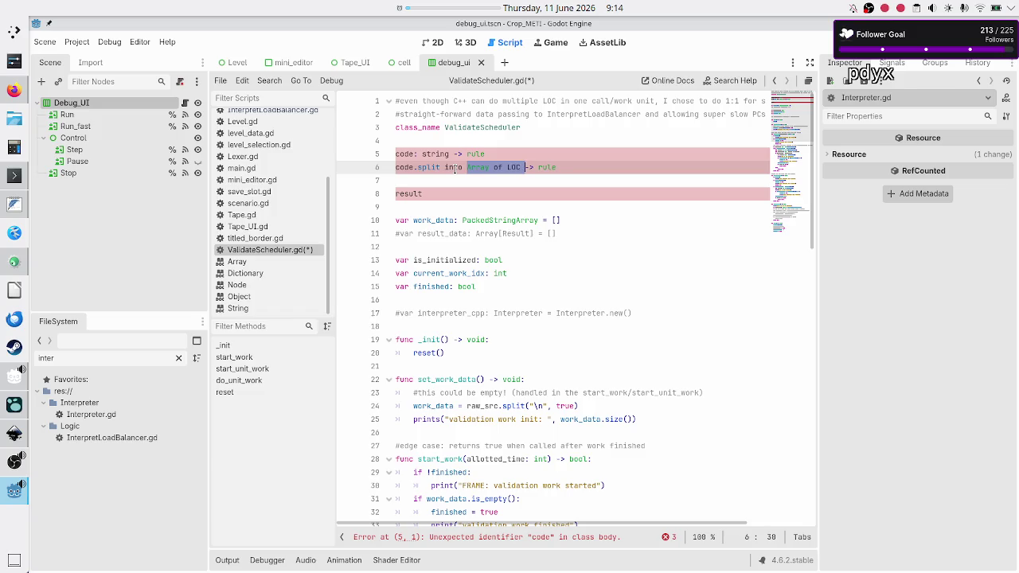
{"action": "key", "text": "shift+Down"}
{"action": "key", "text": "Down"}
{"action": "key", "text": "Down"}
{"action": "key", "text": "Up"}
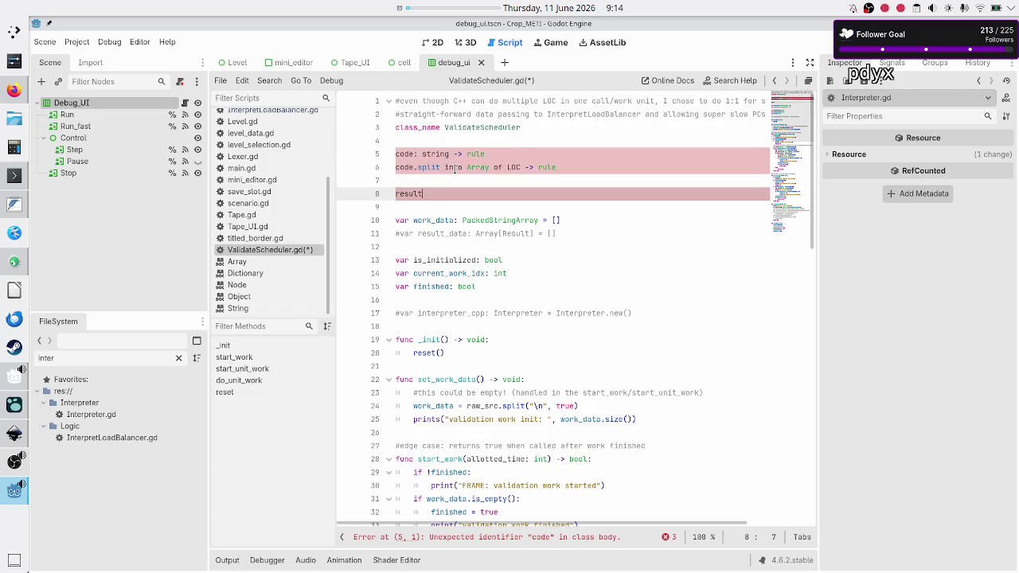
{"action": "type", "text": "-> array for each rule"}
{"action": "key", "text": "Up"}
{"action": "key", "text": "Up"}
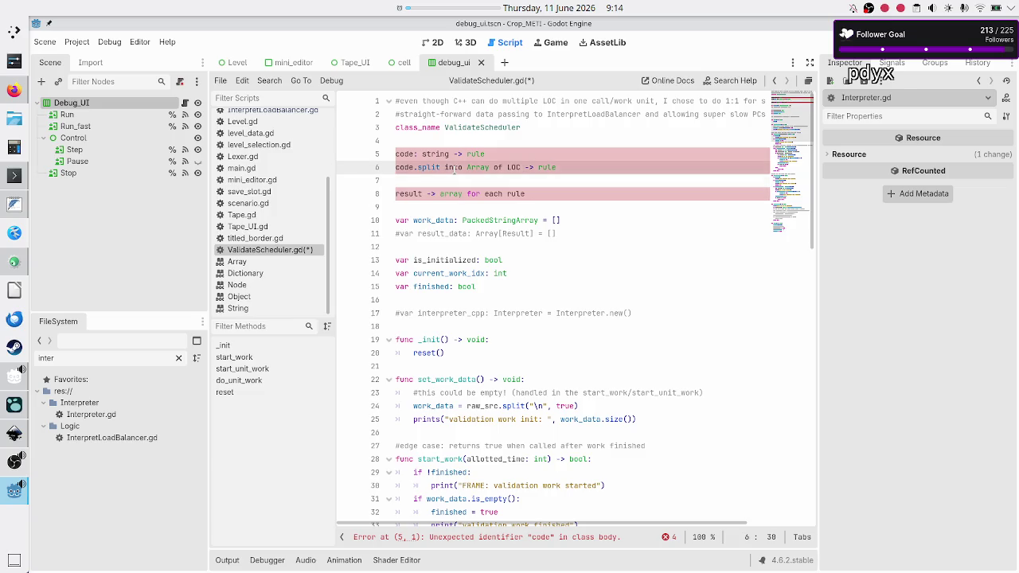
{"action": "key", "text": "Down"}
{"action": "key", "text": "Down"}
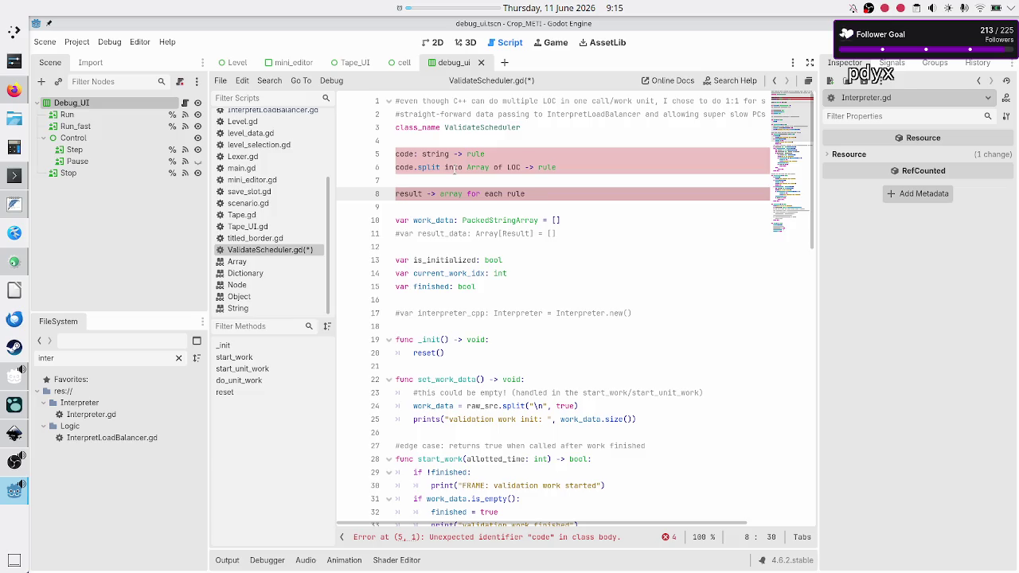
- Select parts of line 1 and of 'code: string -> rule' on line 5 while reviewing
{"action": "key", "text": "Up"}
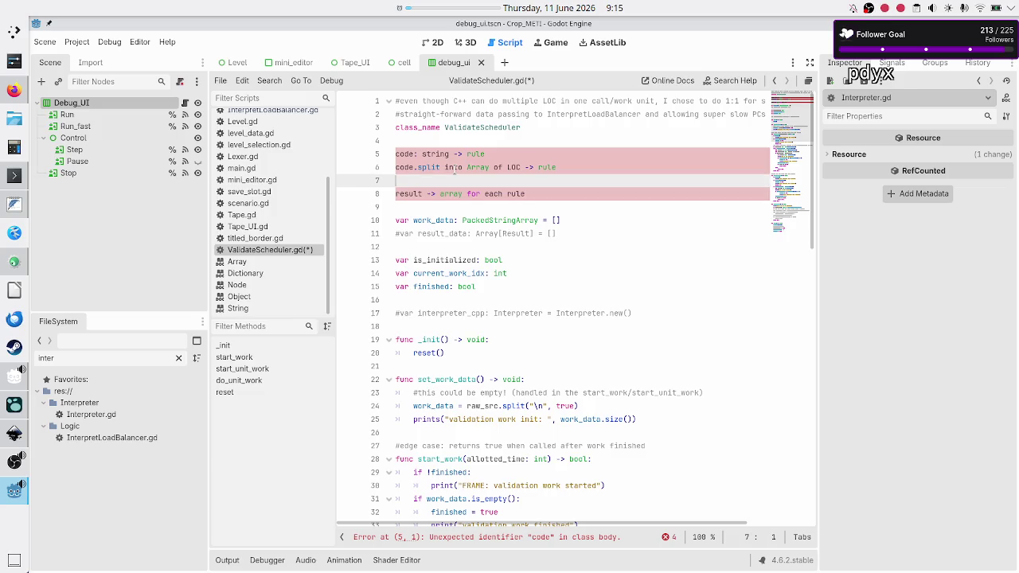
{"action": "key", "text": "Up"}
{"action": "key", "text": "Up"}
{"action": "key", "text": "Up"}
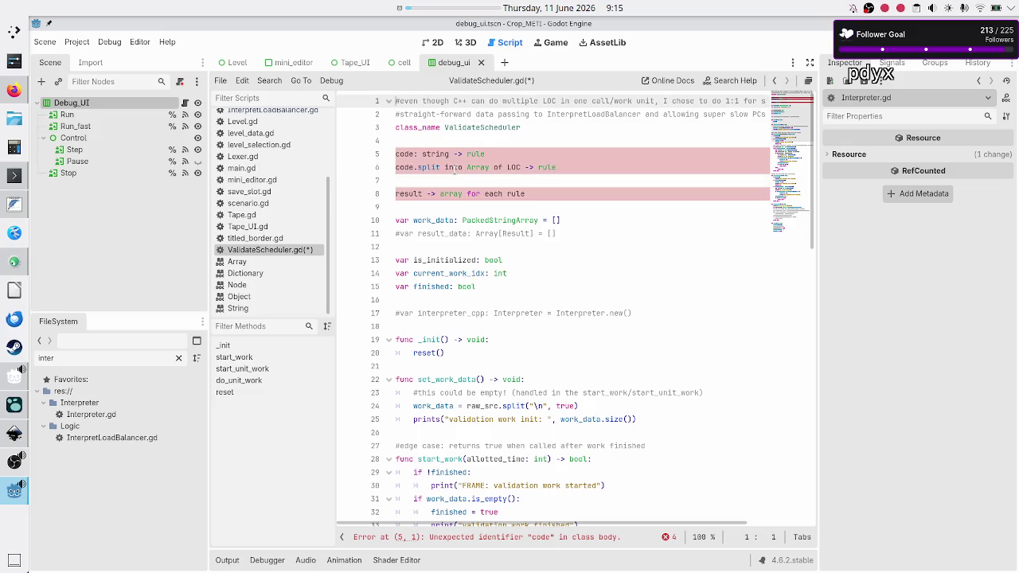
{"action": "key", "text": "ctrl+Right"}
{"action": "key", "text": "ctrl+Right"}
{"action": "key", "text": "ctrl+Right"}
{"action": "key", "text": "ctrl+Right"}
{"action": "key", "text": "ctrl+Right"}
{"action": "key", "text": "Right"}
{"action": "key", "text": "shift+Right"}
{"action": "key", "text": "shift+Right"}
{"action": "key", "text": "shift+Right"}
{"action": "key", "text": "Down"}
{"action": "key", "text": "Down"}
{"action": "key", "text": "Down"}
{"action": "key", "text": "Home"}
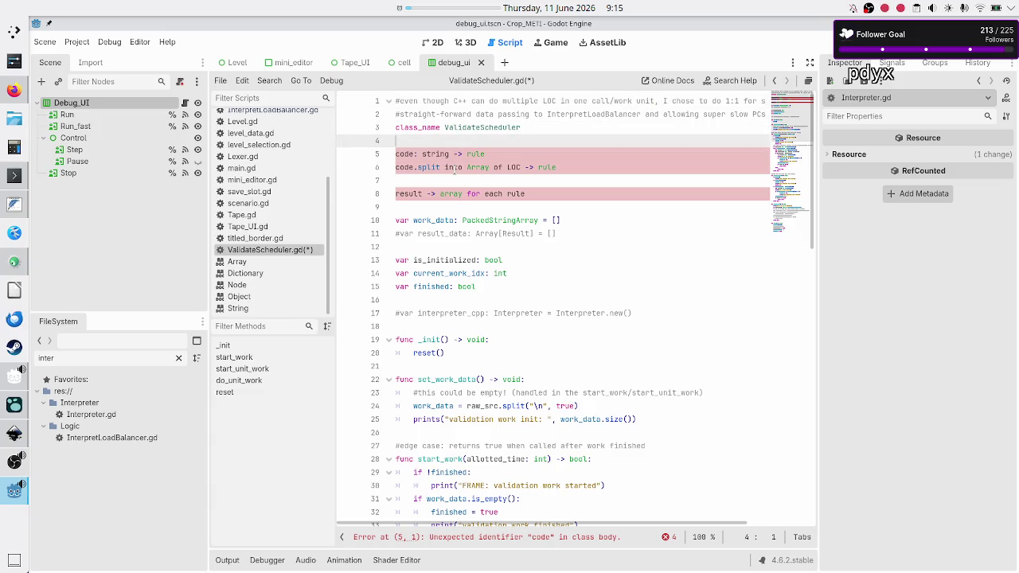
{"action": "key", "text": "shift+Right"}
{"action": "key", "text": "shift+Right"}
{"action": "key", "text": "shift+Right"}
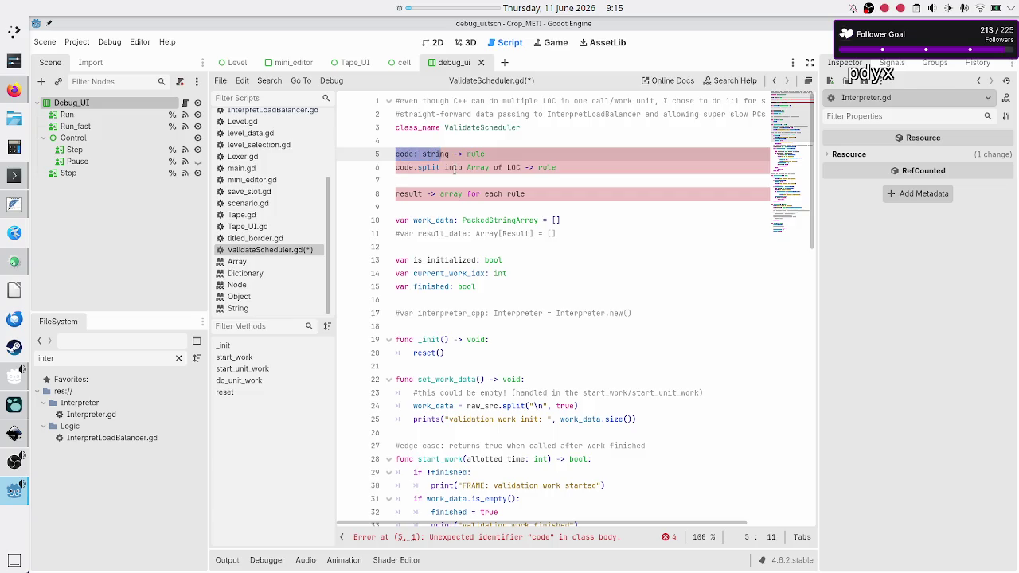
{"action": "key", "text": "Right"}
{"action": "key", "text": "shift+Right"}
{"action": "key", "text": "shift+Right"}
{"action": "key", "text": "shift+Right"}
- Highlight 'do multiple LOC' and '1:1 for simplicity' in the line 1 comment, then switch to Inkscape
{"action": "key", "text": "Up"}
{"action": "key", "text": "Up"}
{"action": "key", "text": "Up"}
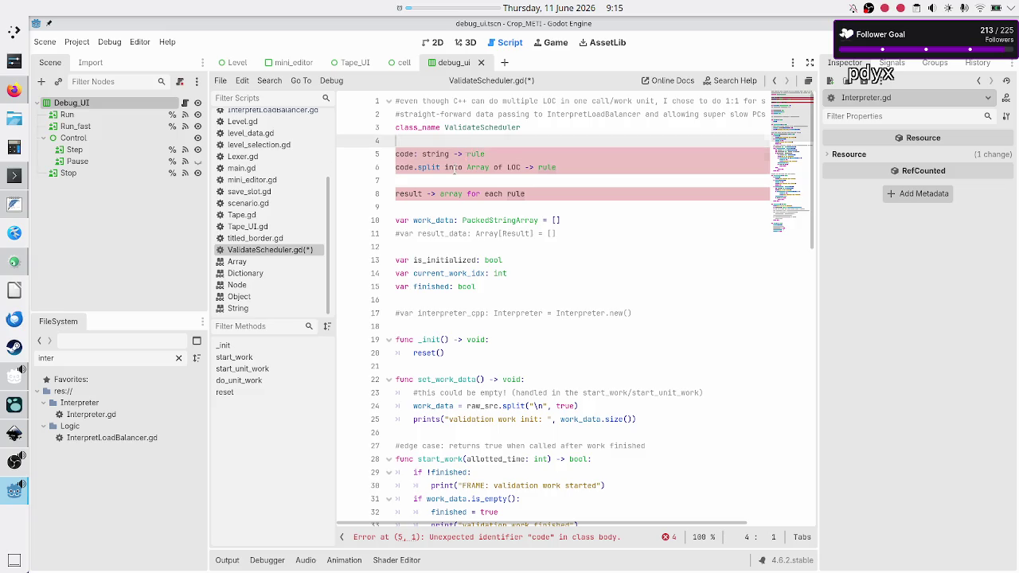
{"action": "key", "text": "shift+Right"}
{"action": "key", "text": "shift+Right"}
{"action": "key", "text": "shift+Right"}
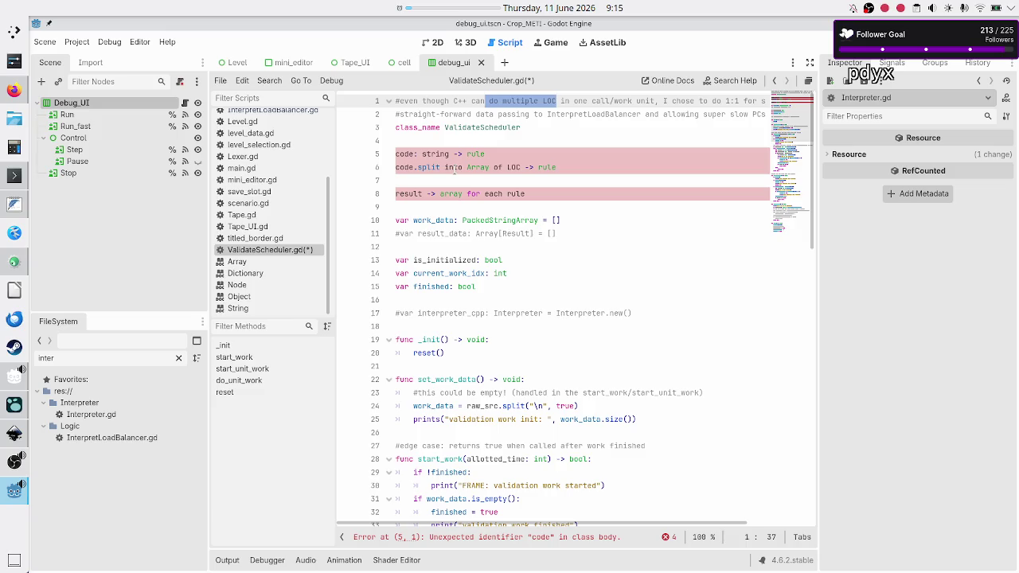
{"action": "key", "text": "Right"}
{"action": "key", "text": "Right"}
{"action": "key", "text": "Right"}
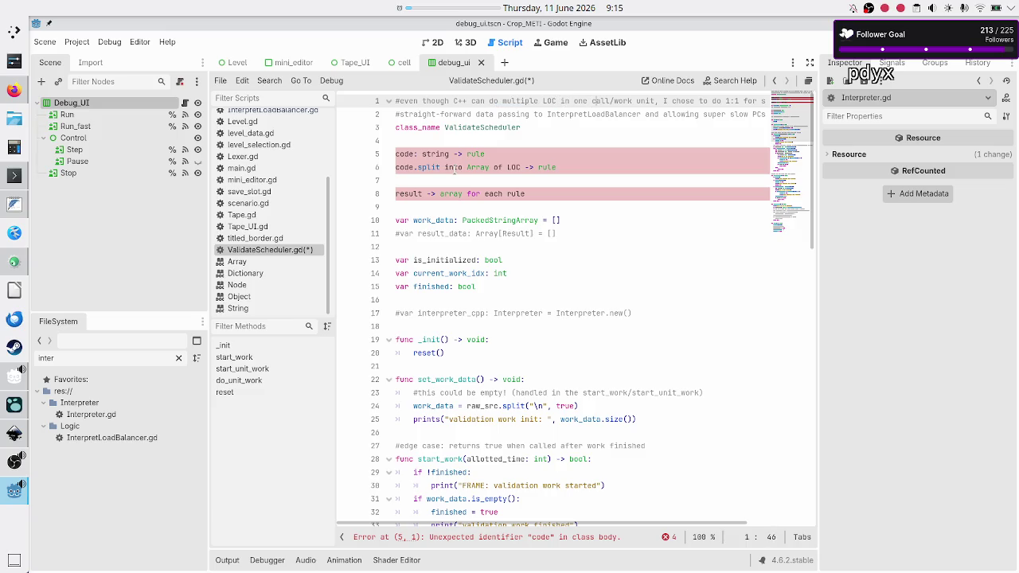
{"action": "key", "text": "ctrl+Right"}
{"action": "key", "text": "ctrl+Right"}
{"action": "key", "text": "ctrl+Right"}
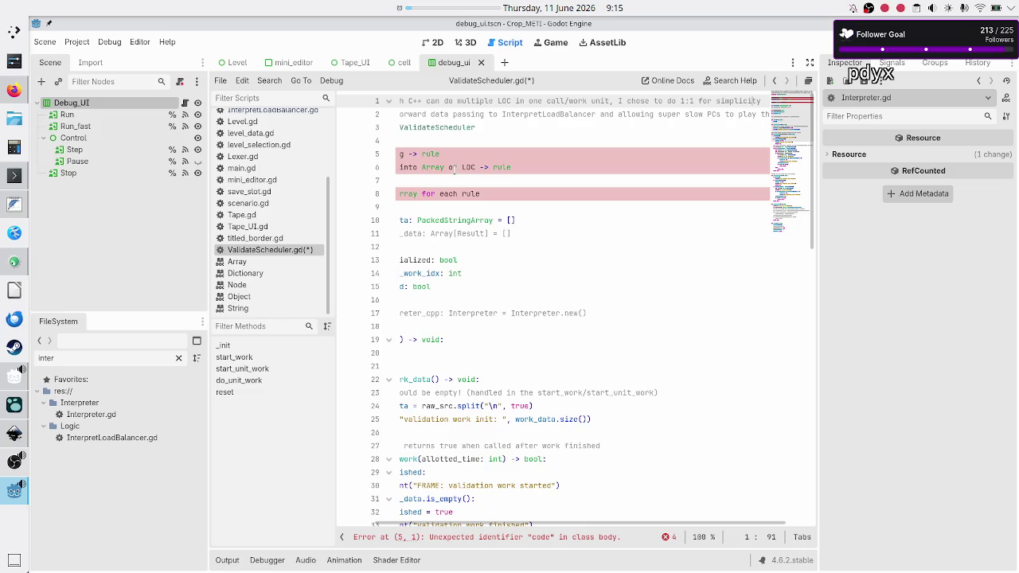
{"action": "key", "text": "Home"}
{"action": "key", "text": "End"}
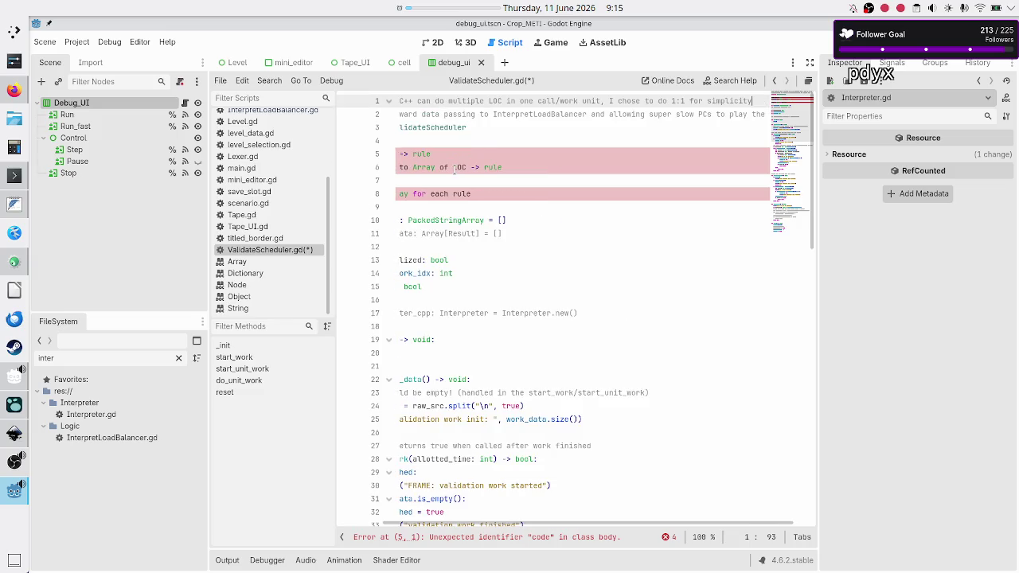
{"action": "key", "text": "shift+Left"}
{"action": "key", "text": "shift+Left"}
{"action": "key", "text": "shift+Left"}
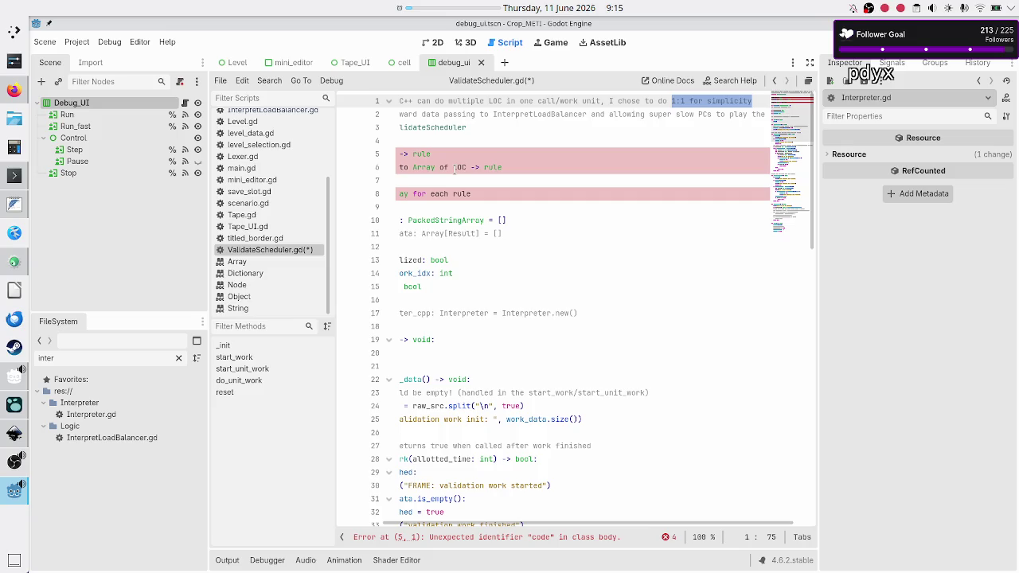
{"action": "key", "text": "End"}
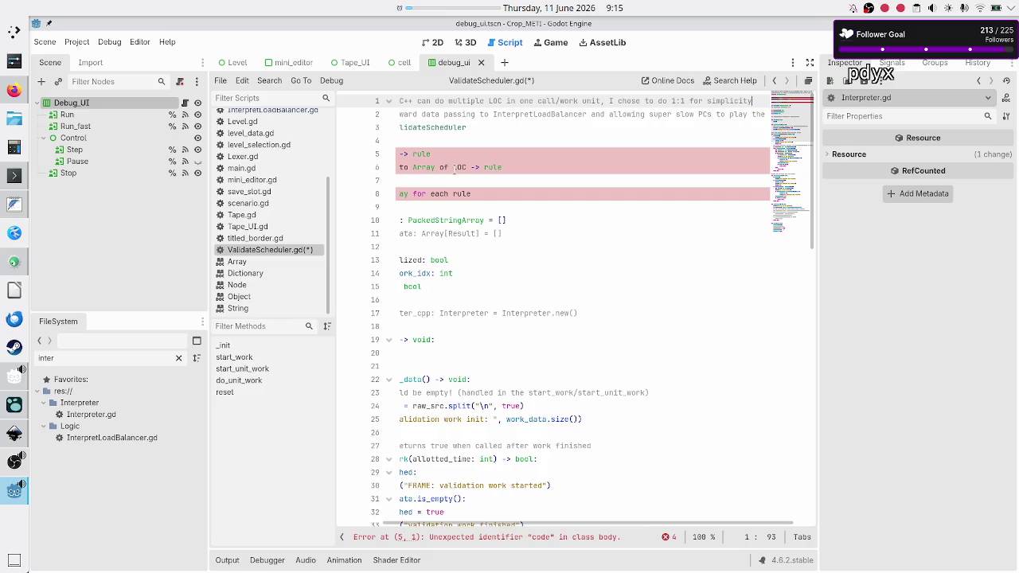
{"action": "key", "text": "shift+Left"}
{"action": "key", "text": "shift+Left"}
{"action": "key", "text": "shift+Left"}
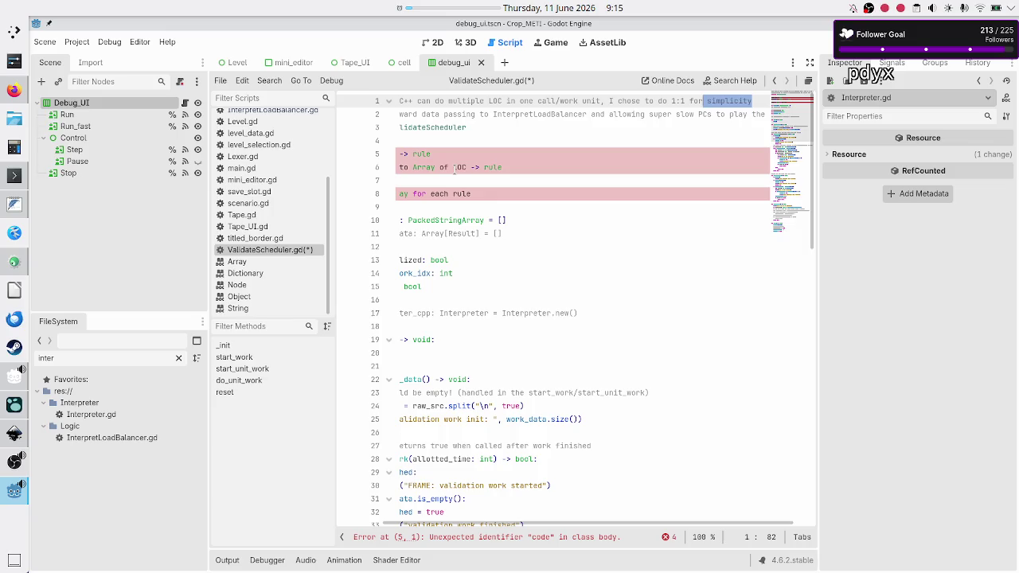
{"action": "left_click", "coordinate": [6, 443]}
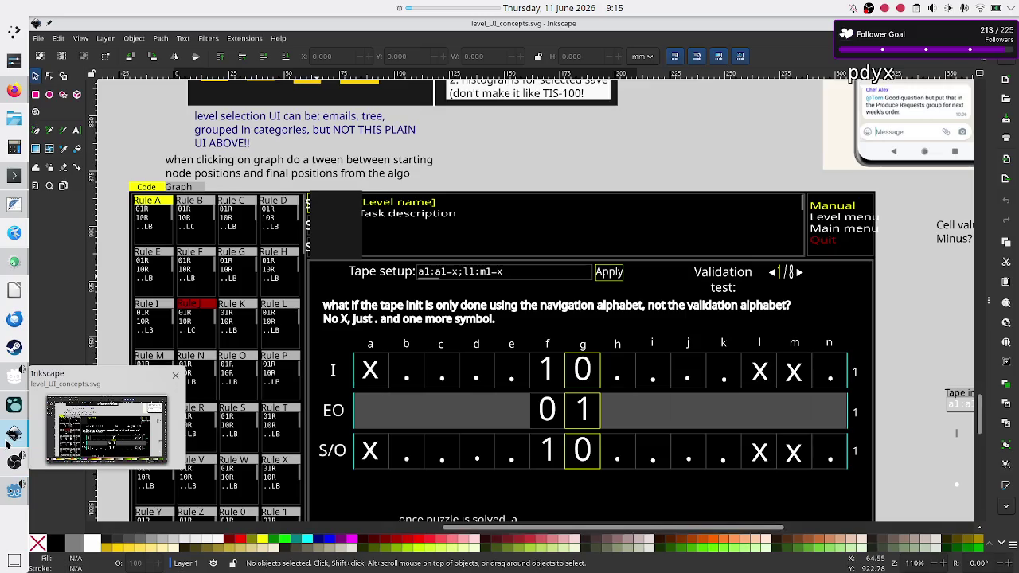
- Scroll the Inkscape save-slot mockup, highlight '1:1' in Godot's header comment, and return to the script
{"action": "scroll", "coordinate": [375, 349], "scroll_direction": "down", "scroll_amount": 10}
{"action": "scroll", "coordinate": [374, 354], "scroll_direction": "down", "scroll_amount": 1}
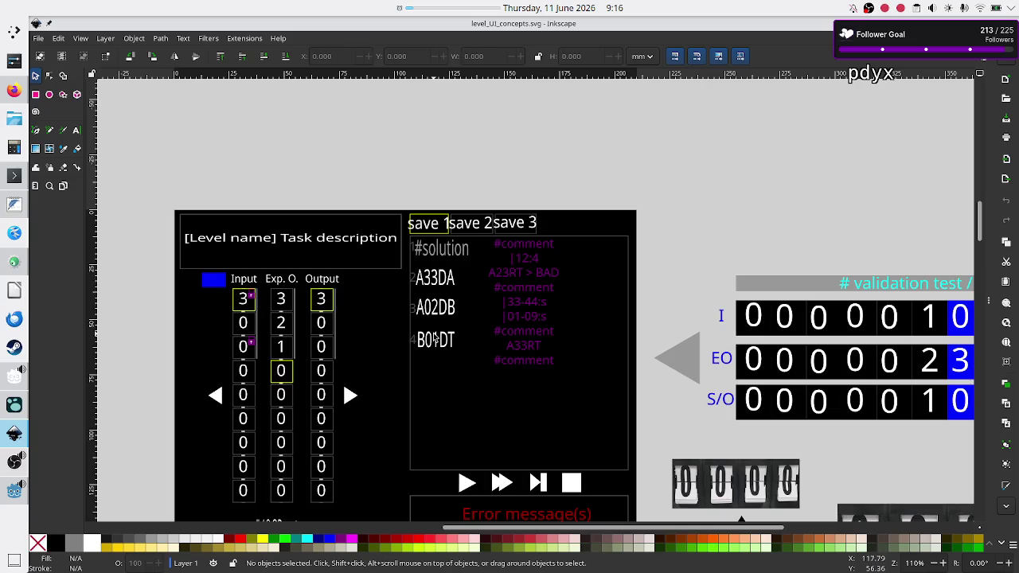
{"action": "key", "text": "alt+Tab"}
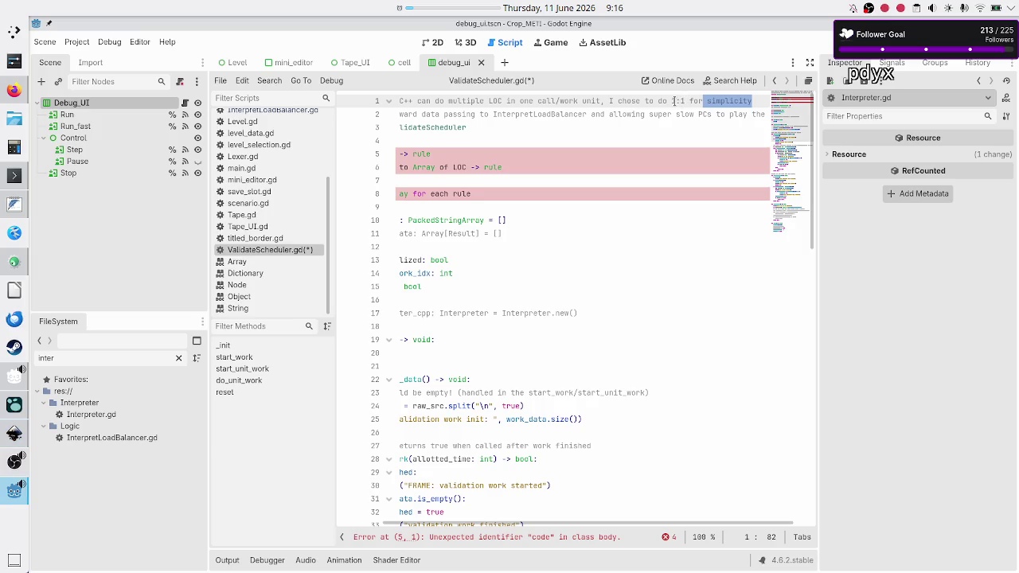
{"action": "left_click_drag", "start_coordinate": [672, 101], "coordinate": [684, 101]}
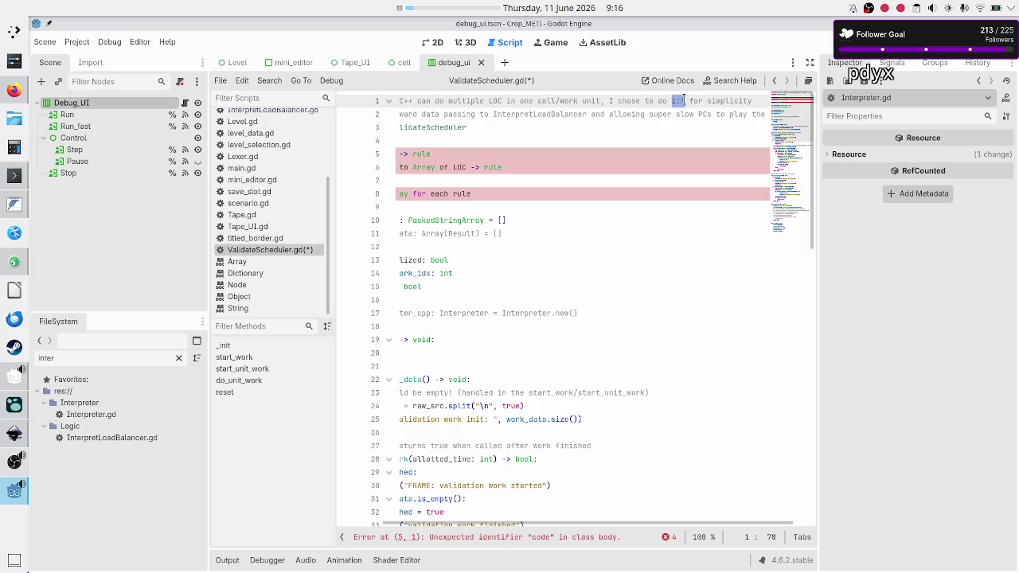
{"action": "left_click", "coordinate": [684, 101]}
{"action": "key", "text": "alt+Tab"}
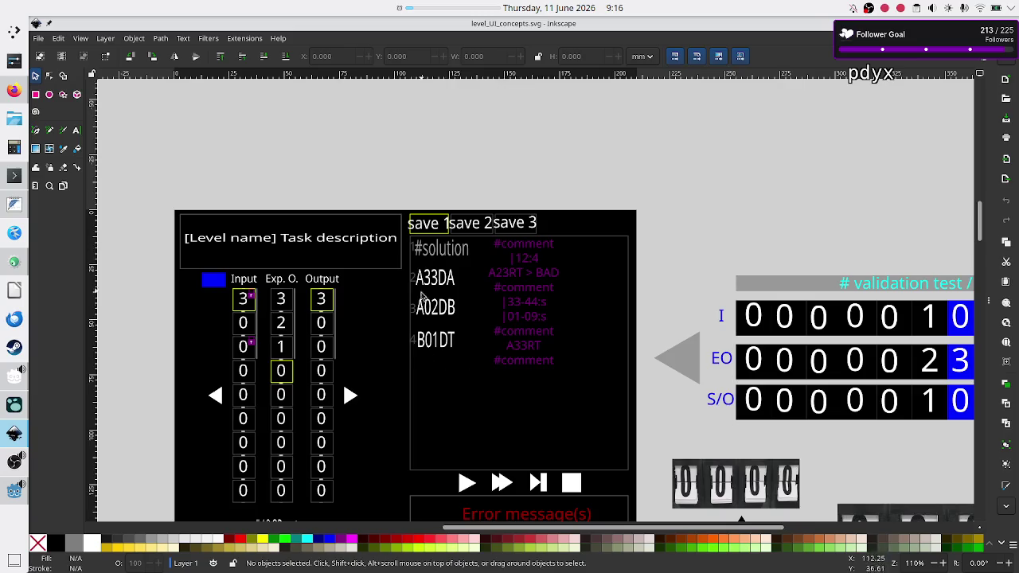
{"action": "key", "text": "alt+Tab"}
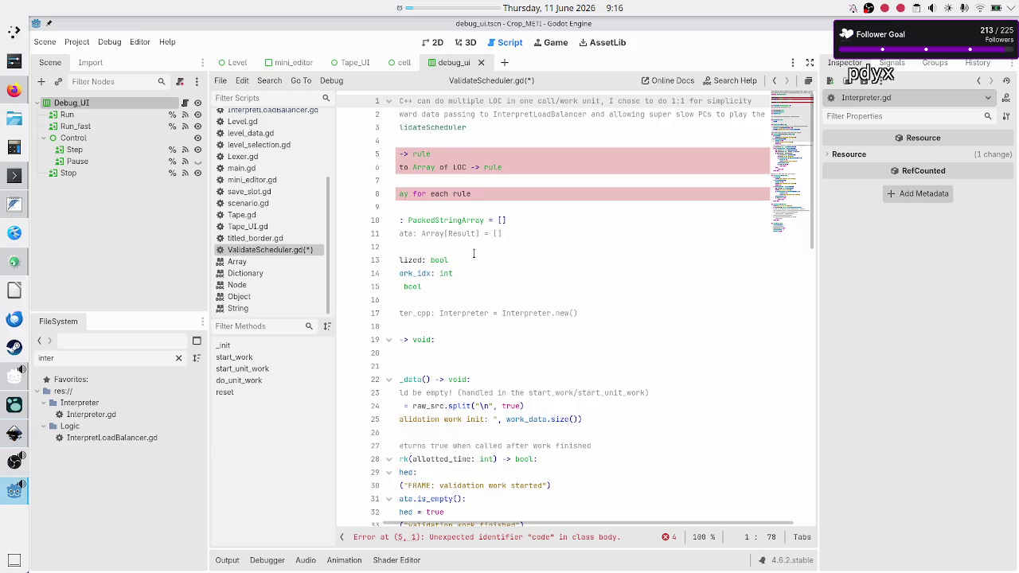
{"action": "double_click", "coordinate": [487, 234]}
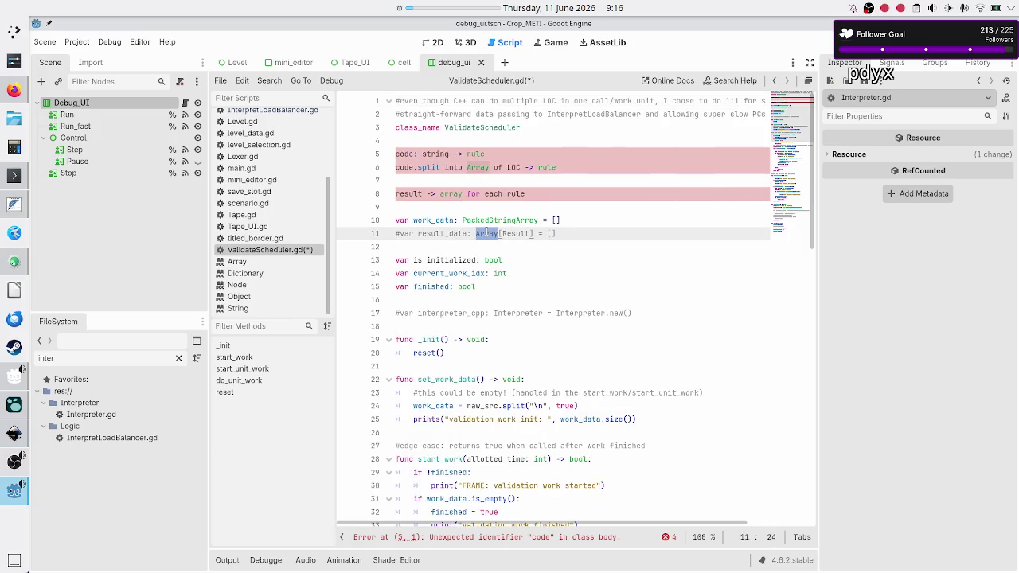
{"action": "double_click", "coordinate": [493, 220]}
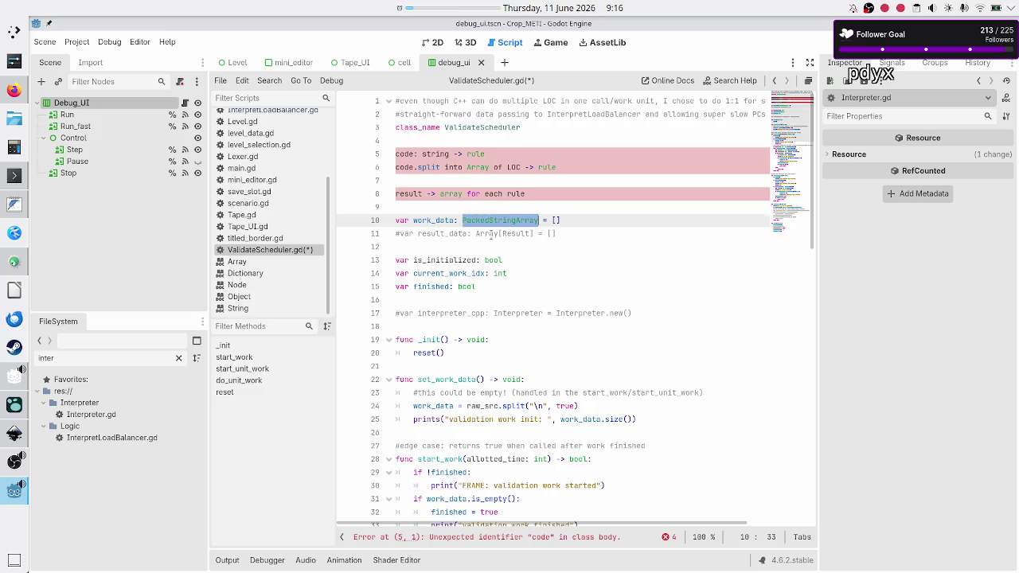
{"action": "key", "text": "alt+Tab"}
{"action": "scroll", "coordinate": [342, 293], "scroll_direction": "down", "scroll_amount": 5}
{"action": "scroll", "coordinate": [398, 280], "scroll_direction": "down", "scroll_amount": 10}
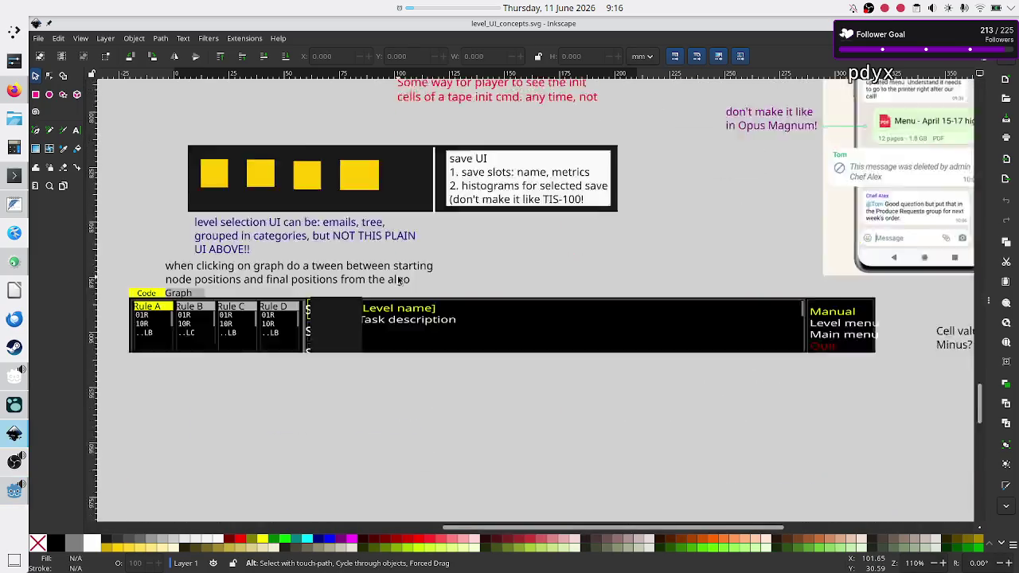
{"action": "scroll", "coordinate": [399, 278], "scroll_direction": "up", "scroll_amount": 2}
{"action": "scroll", "coordinate": [398, 278], "scroll_direction": "left", "scroll_amount": 4}
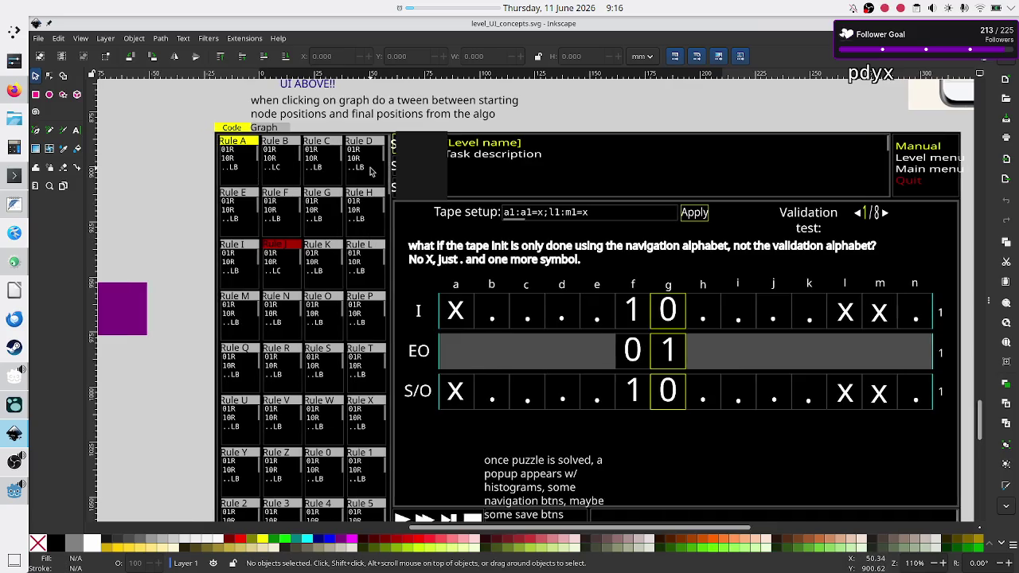
{"action": "scroll", "coordinate": [366, 194], "scroll_direction": "down", "scroll_amount": 3}
{"action": "scroll", "coordinate": [361, 222], "scroll_direction": "up", "scroll_amount": 3}
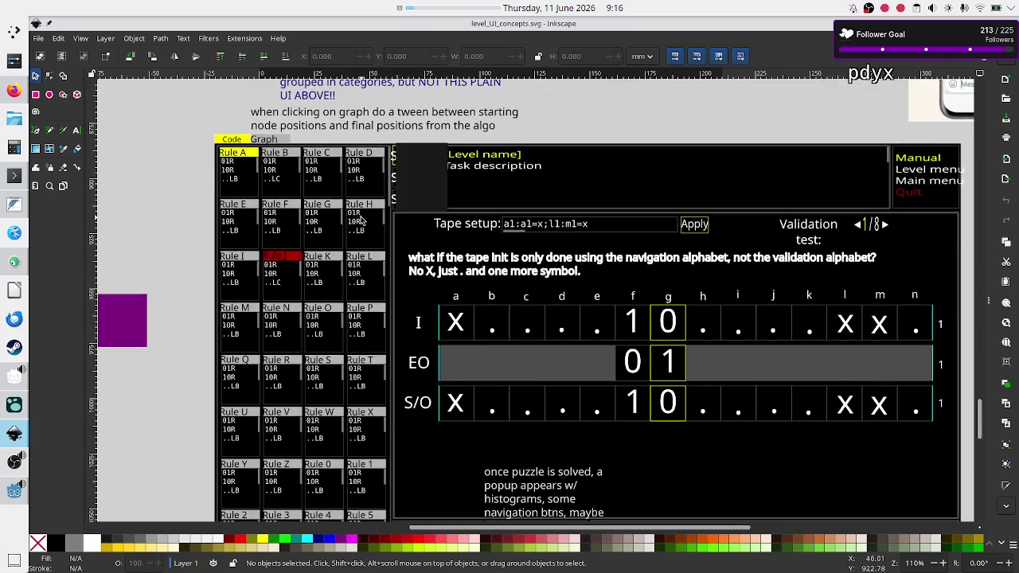
{"action": "scroll", "coordinate": [303, 239], "scroll_direction": "down", "scroll_amount": 6}
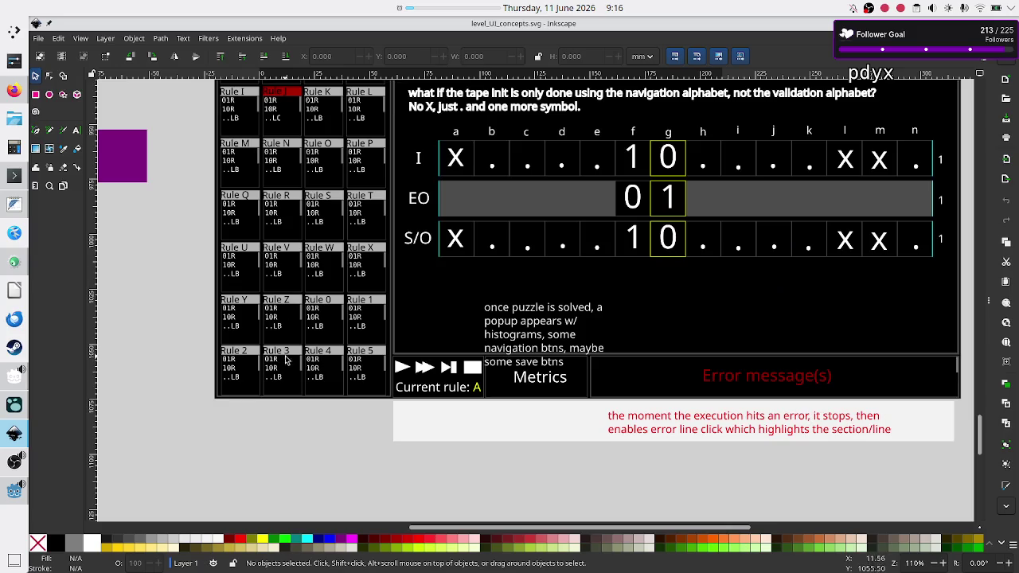
{"action": "scroll", "coordinate": [338, 316], "scroll_direction": "up", "scroll_amount": 3}
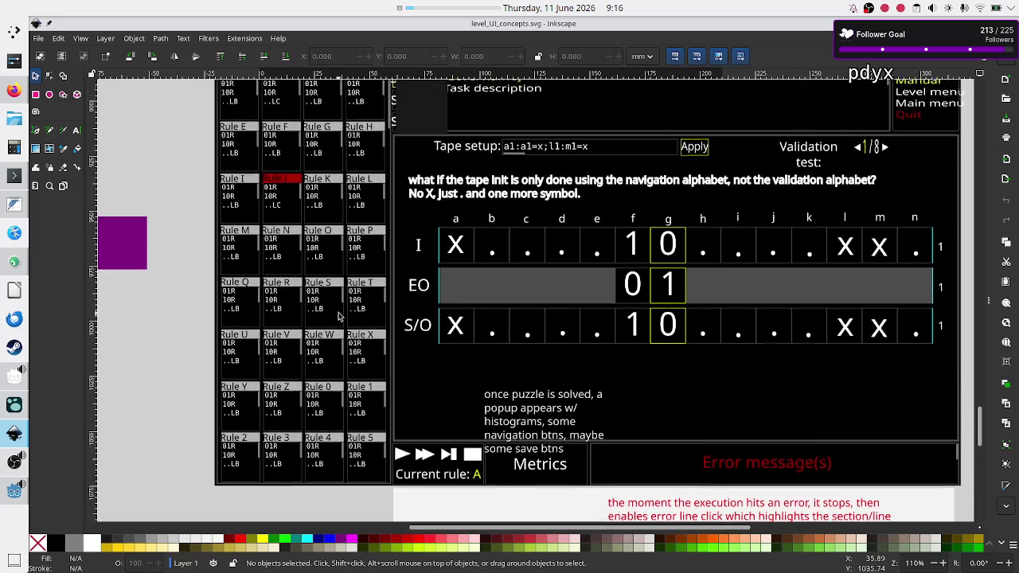
{"action": "scroll", "coordinate": [337, 317], "scroll_direction": "up", "scroll_amount": 5}
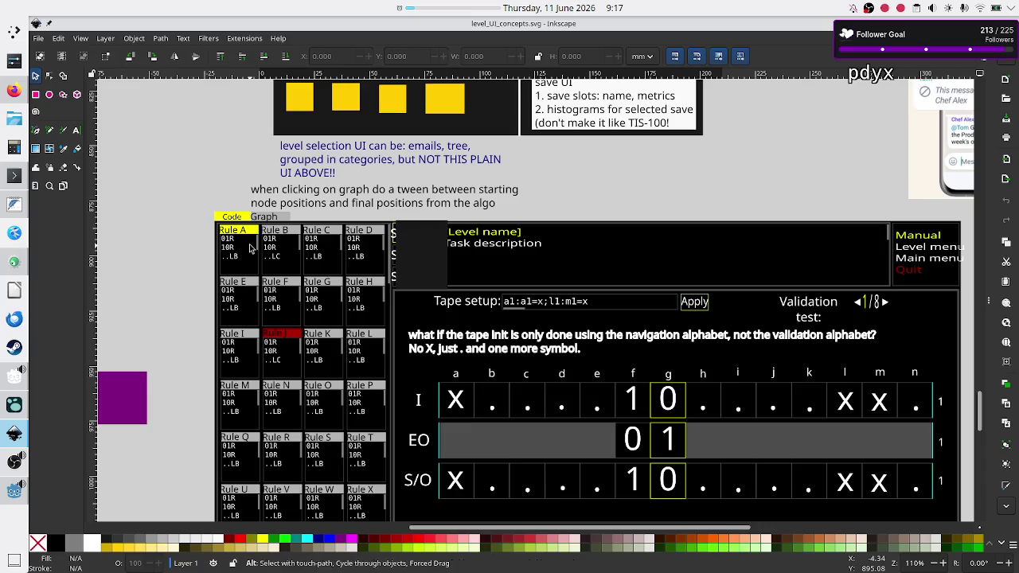
{"action": "key", "text": "alt+Tab"}
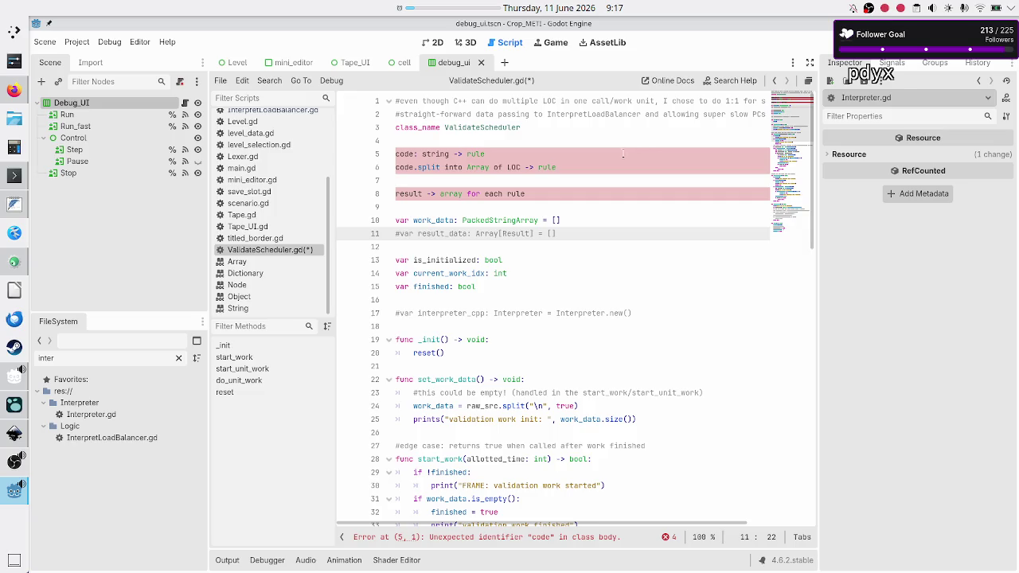
- Check the level_UI_concepts mockup, put the cursor after the class_name line, and end on Inkscape
{"action": "key", "text": "alt+Tab"}
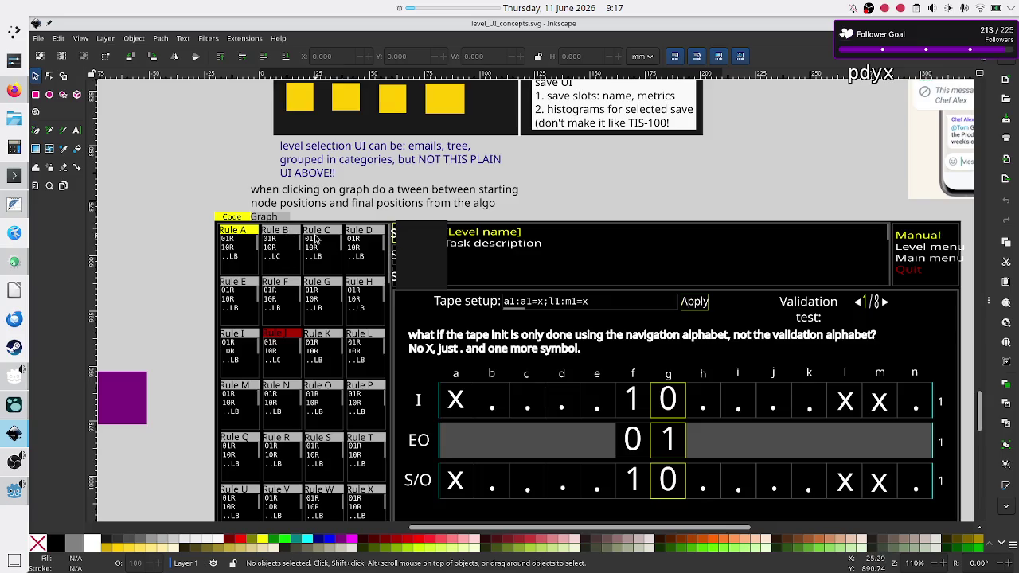
{"action": "key", "text": "alt+Tab"}
{"action": "left_click", "coordinate": [585, 129]}
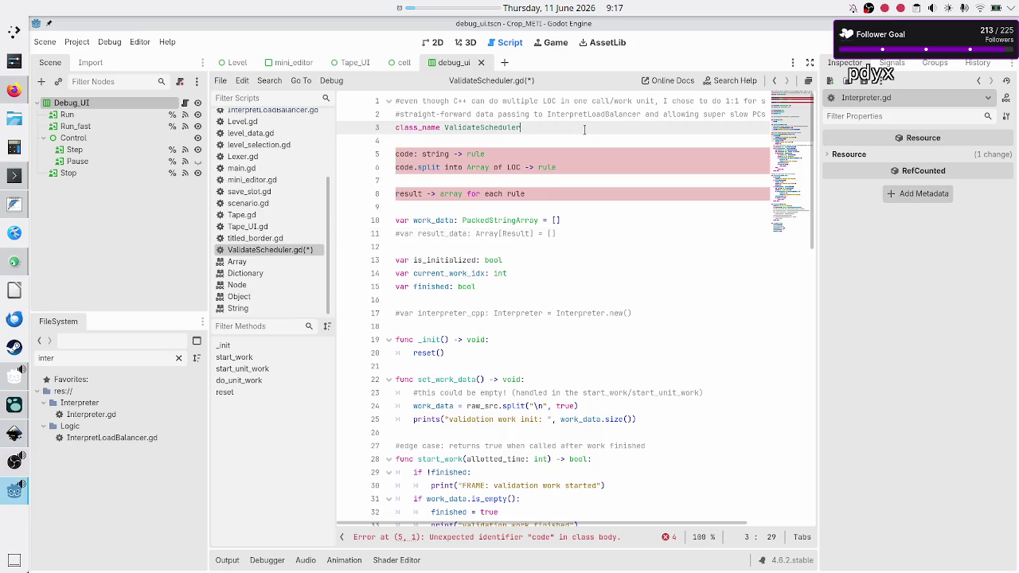
{"action": "key", "text": "alt+Tab"}
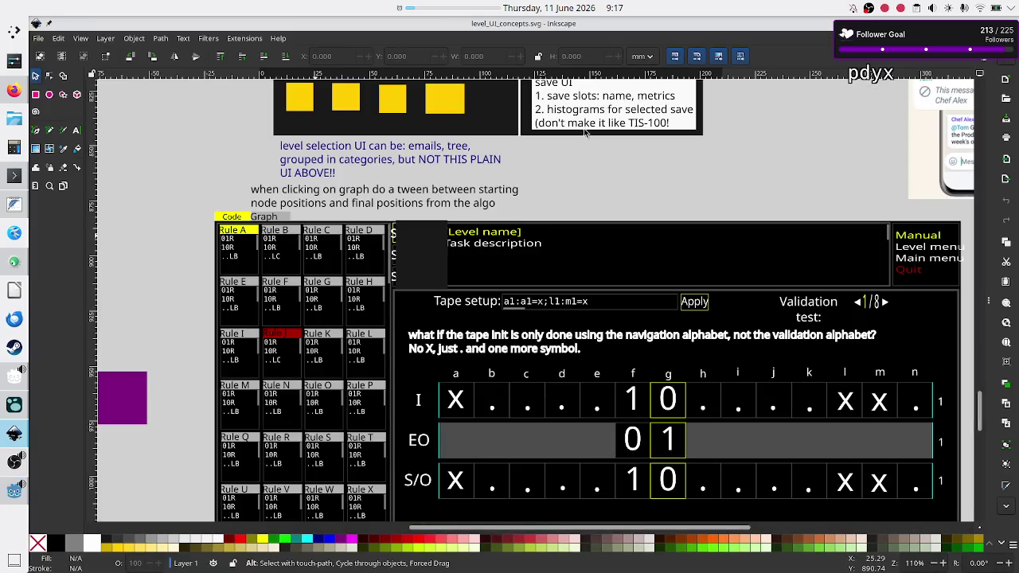
{"action": "key", "text": "alt+Tab"}
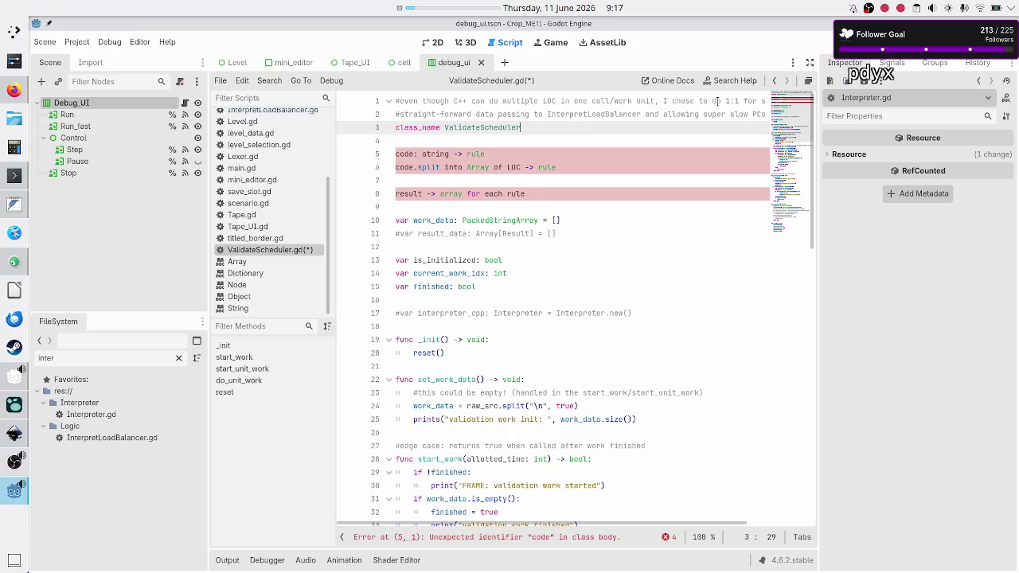
{"action": "key", "text": "alt+Tab"}
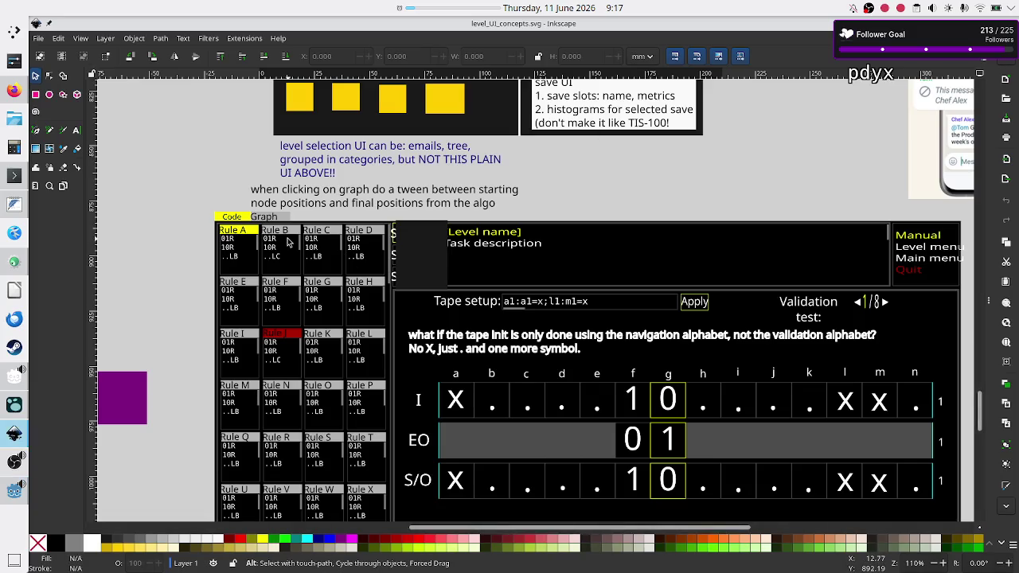
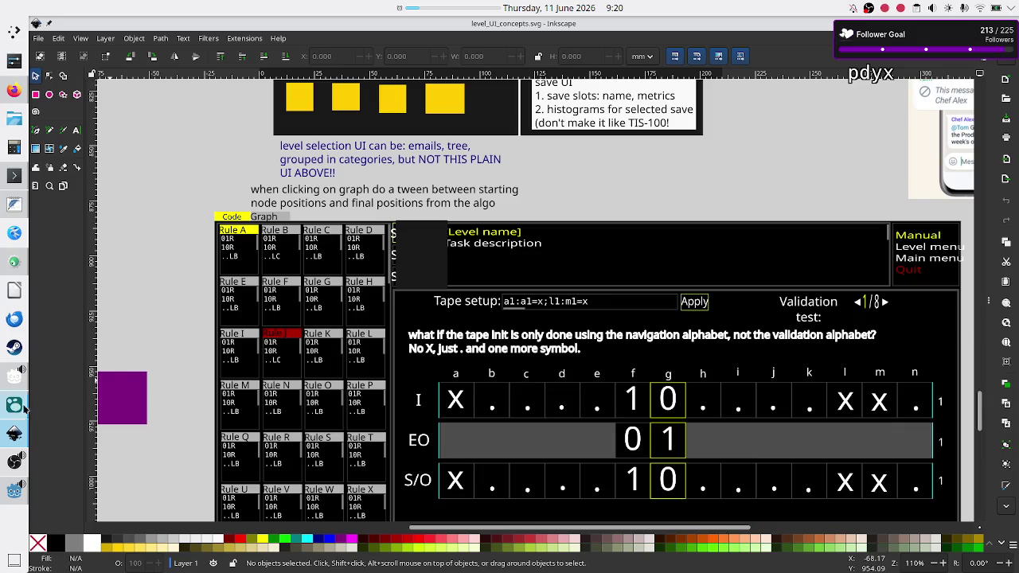
- Glance at execution_plan.txt in FeatherPad, then return to ValidateScheduler.gd in Godot
{"action": "left_click", "coordinate": [5, 212]}
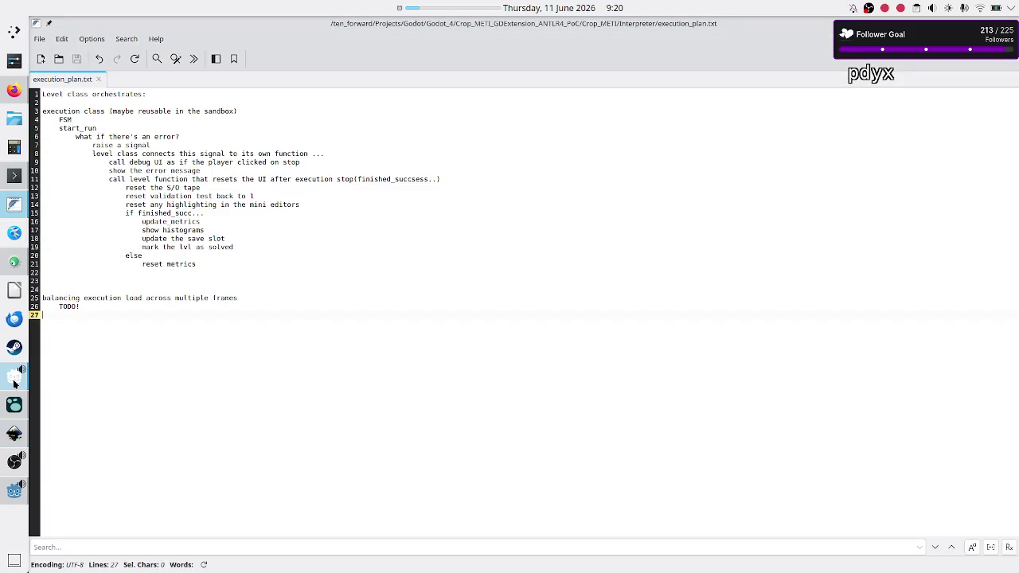
{"action": "left_click", "coordinate": [12, 493]}
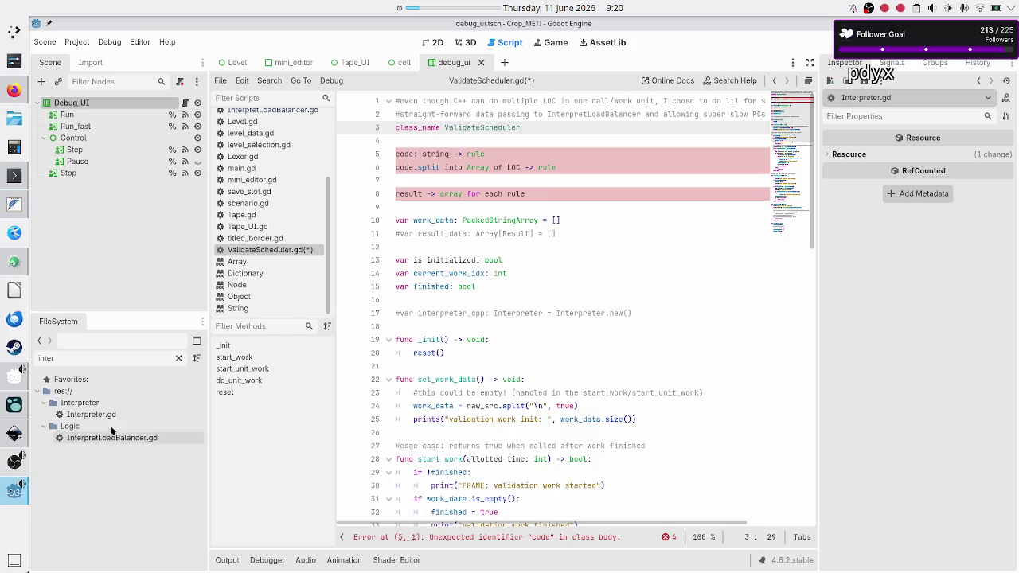
- Read the planning notes from line 1 of ValidateScheduler.gd, then switch to level_UI_concepts.svg in Inkscape
{"action": "left_click", "coordinate": [629, 103]}
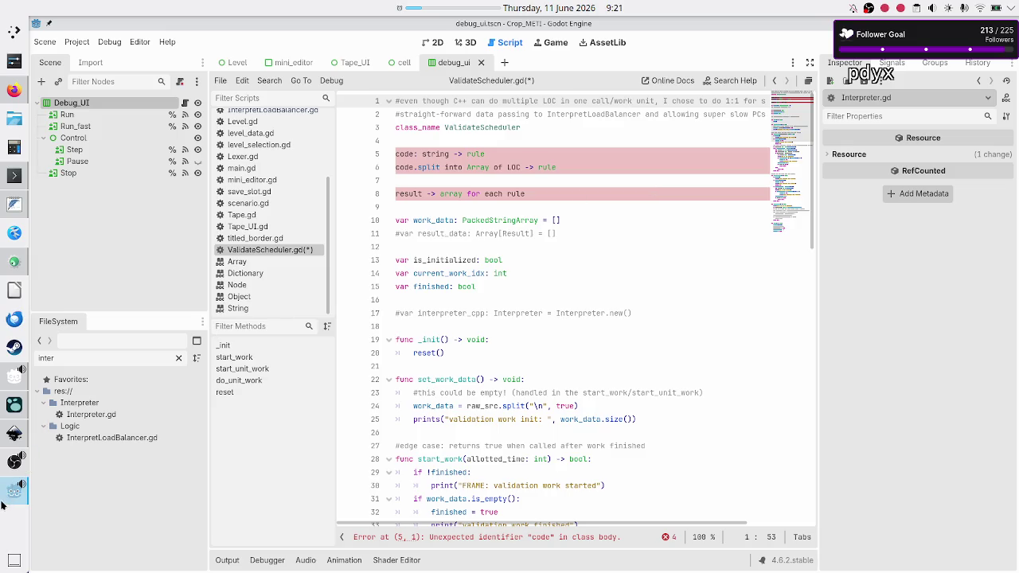
{"action": "left_click", "coordinate": [15, 434]}
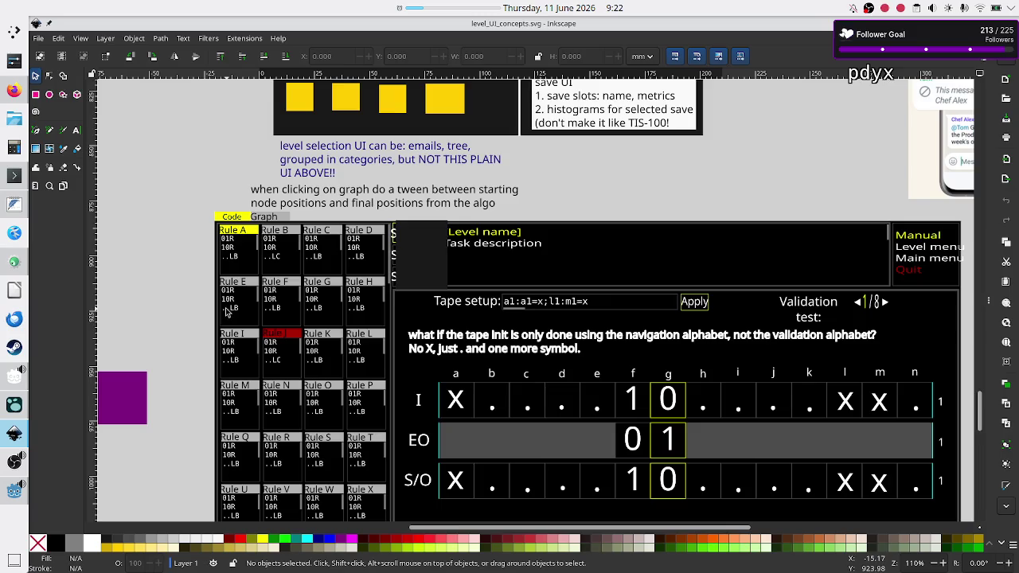
- Scroll across the Inkscape mockup's tape grid and rule list, then Alt+Tab back to Godot
{"action": "scroll", "coordinate": [470, 278], "scroll_direction": "up", "scroll_amount": 5}
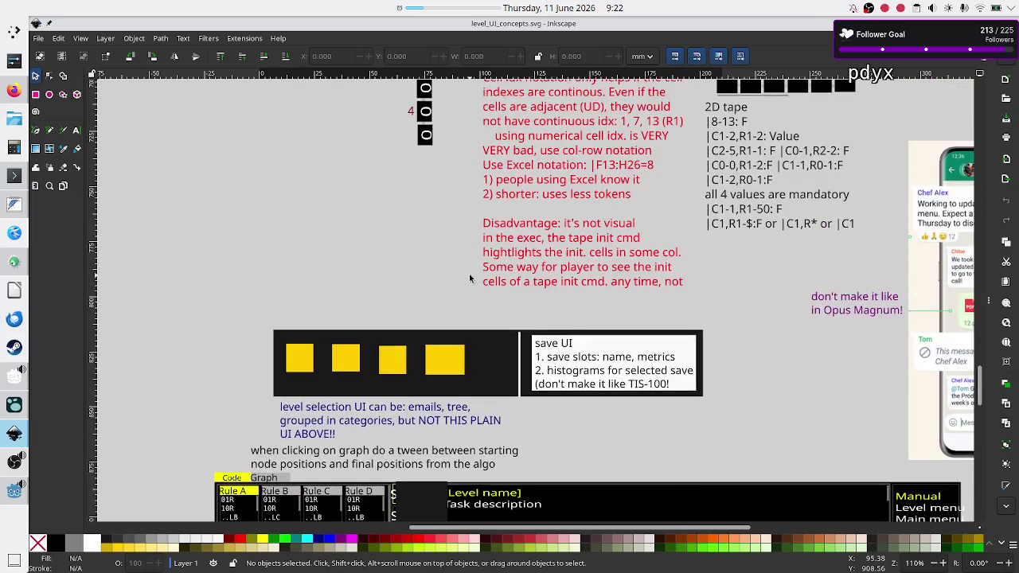
{"action": "scroll", "coordinate": [470, 278], "scroll_direction": "down", "scroll_amount": 7}
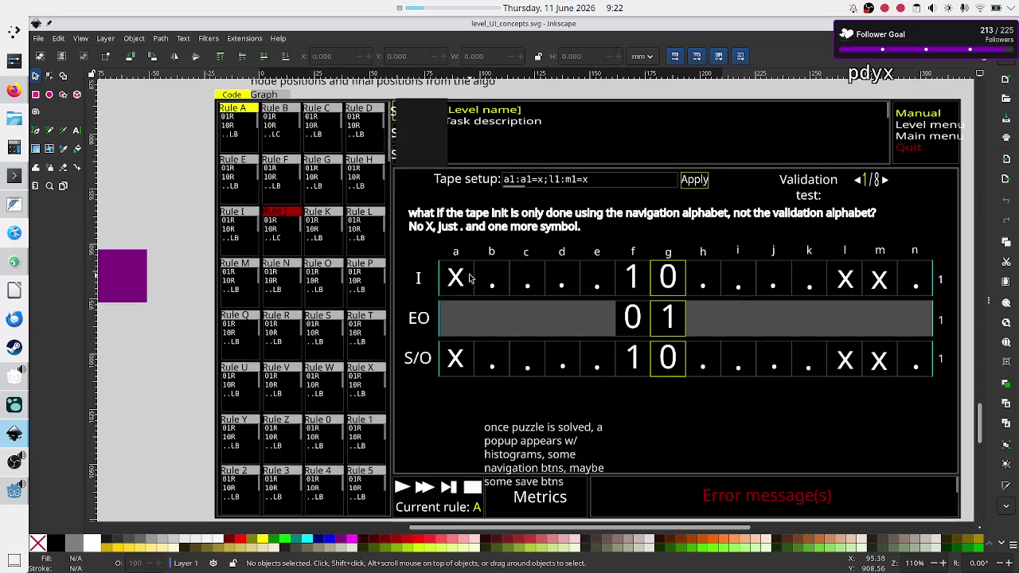
{"action": "scroll", "coordinate": [470, 278], "scroll_direction": "up", "scroll_amount": 1}
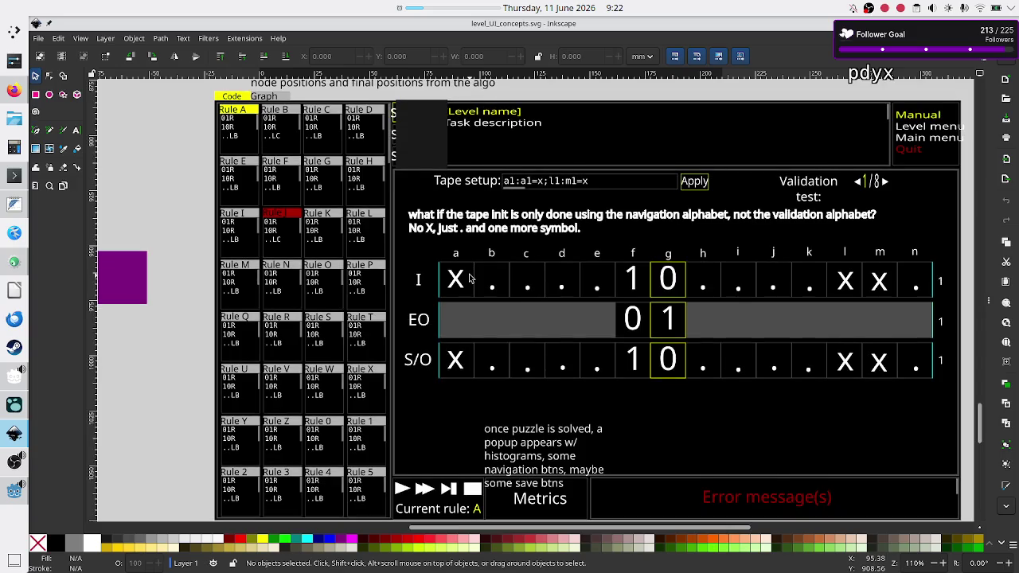
{"action": "scroll", "coordinate": [470, 277], "scroll_direction": "right", "scroll_amount": 1}
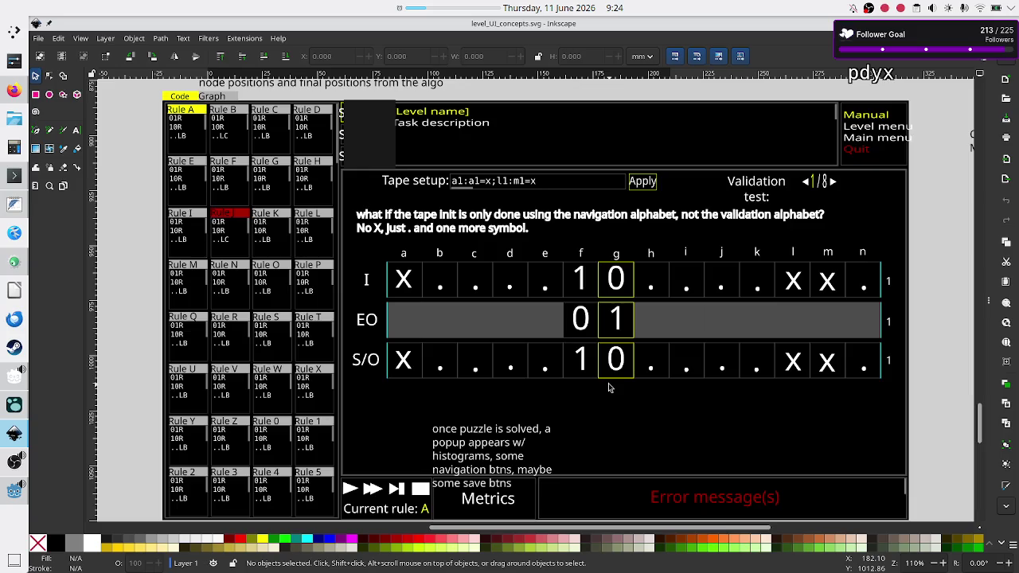
{"action": "key", "text": "alt+Tab"}
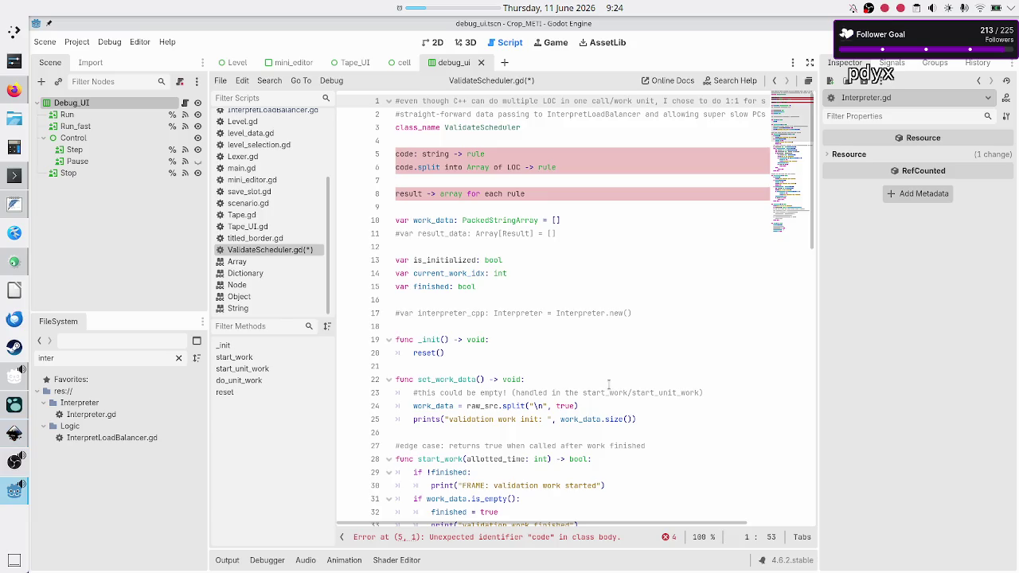
{"action": "key", "text": "alt+Tab"}
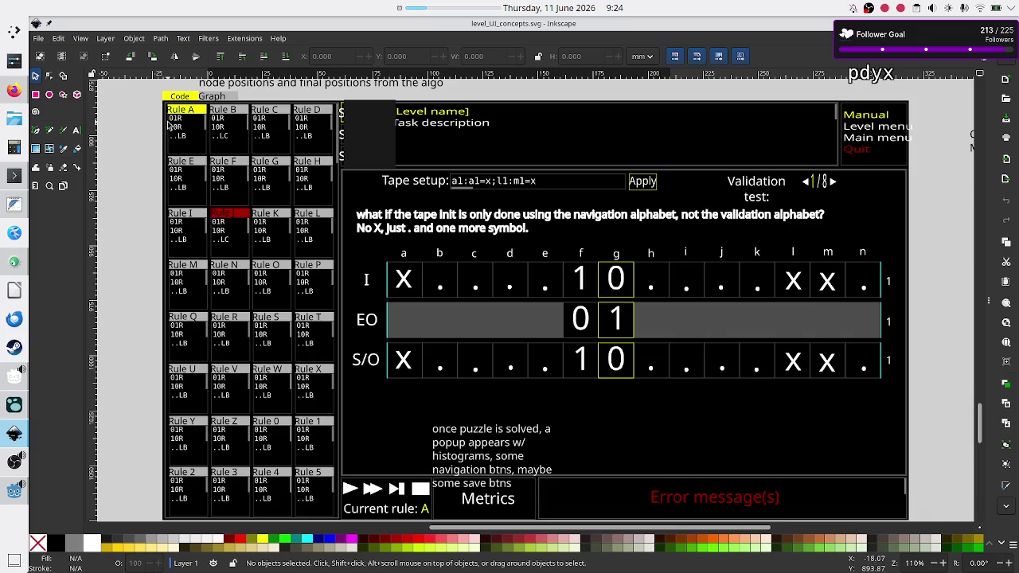
{"action": "key", "text": "alt+Tab"}
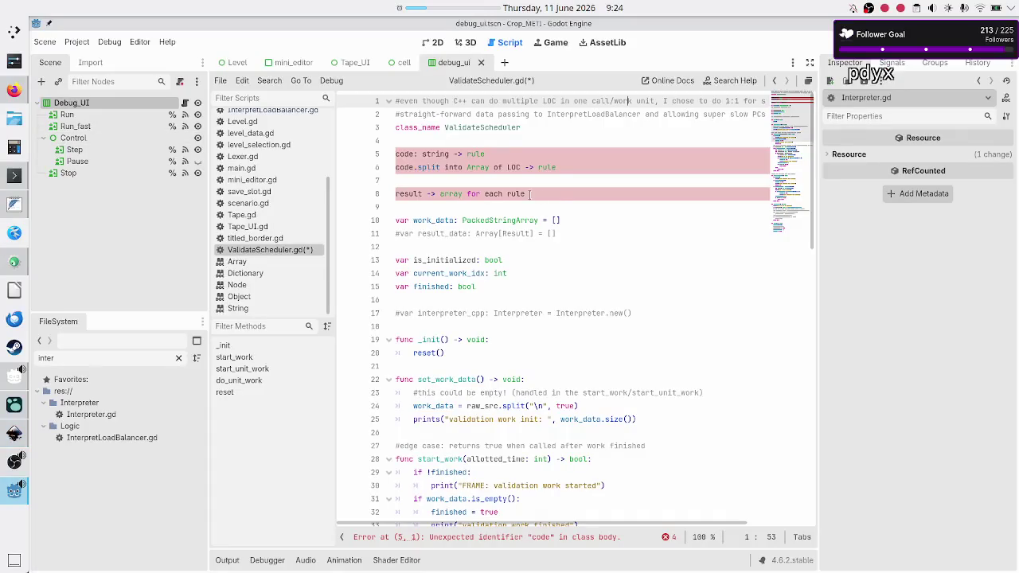
{"action": "left_click", "coordinate": [561, 199]}
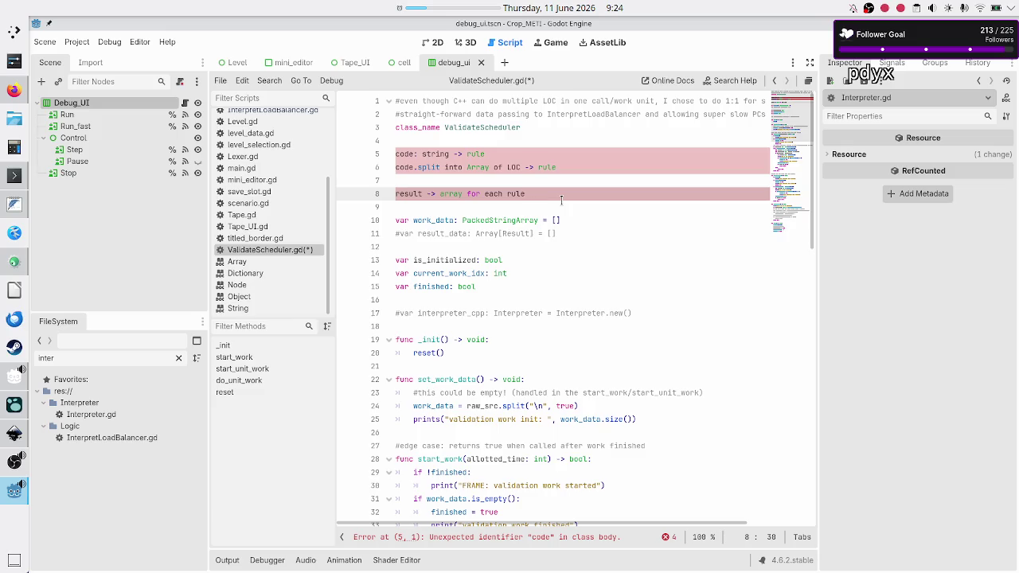
{"action": "key", "text": "shift+Left"}
{"action": "key", "text": "shift+Left"}
{"action": "key", "text": "shift+Left"}
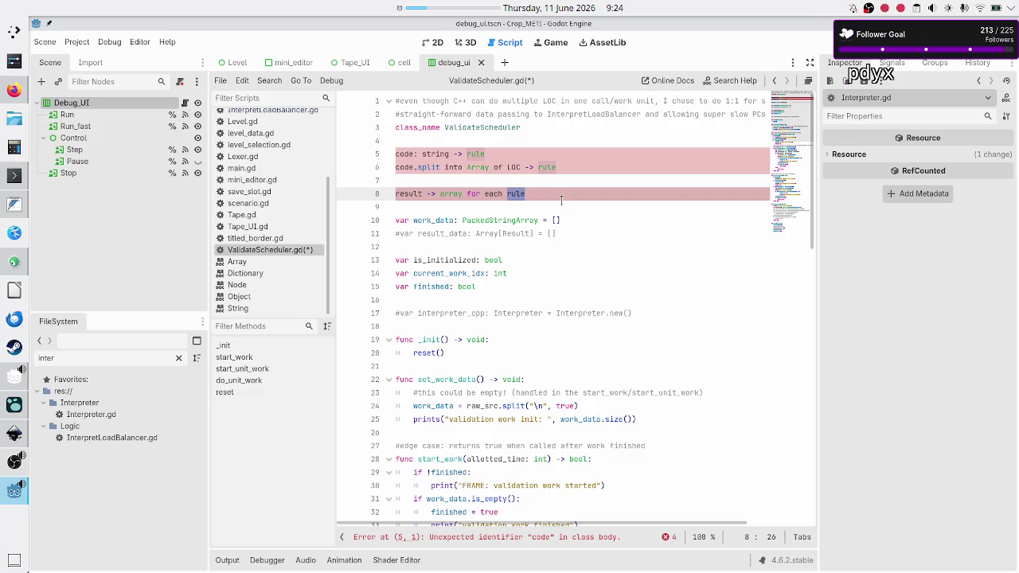
{"action": "key", "text": "Up"}
{"action": "key", "text": "Up"}
{"action": "key", "text": "Up"}
- Delete the planning notes on lines 5–8 of ValidateScheduler.gd
{"action": "key", "text": "Home"}
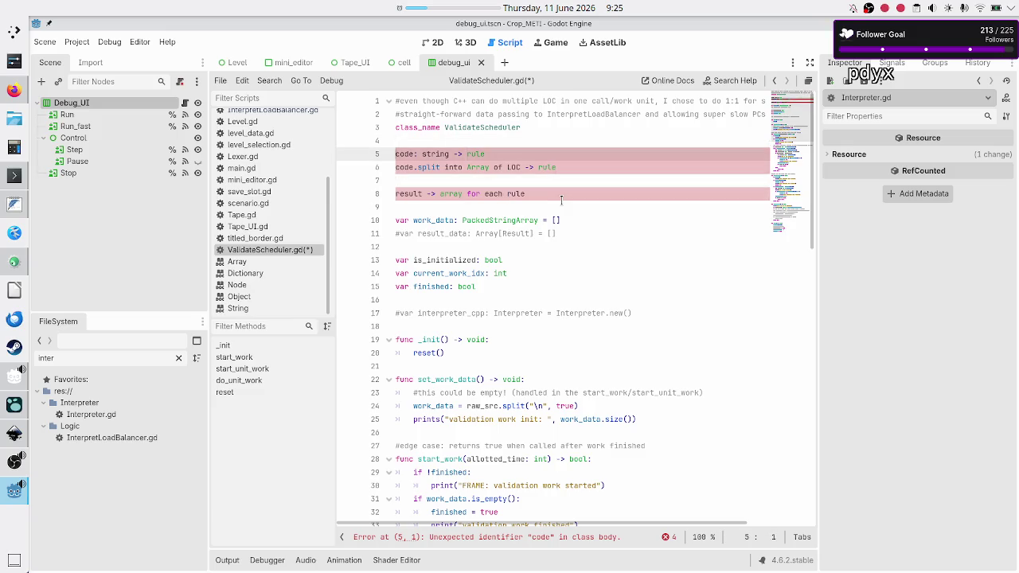
{"action": "key", "text": "shift+Down"}
{"action": "key", "text": "shift+Down"}
{"action": "key", "text": "shift+Down"}
{"action": "key", "text": "shift+End"}
{"action": "key", "text": "BackSpace"}
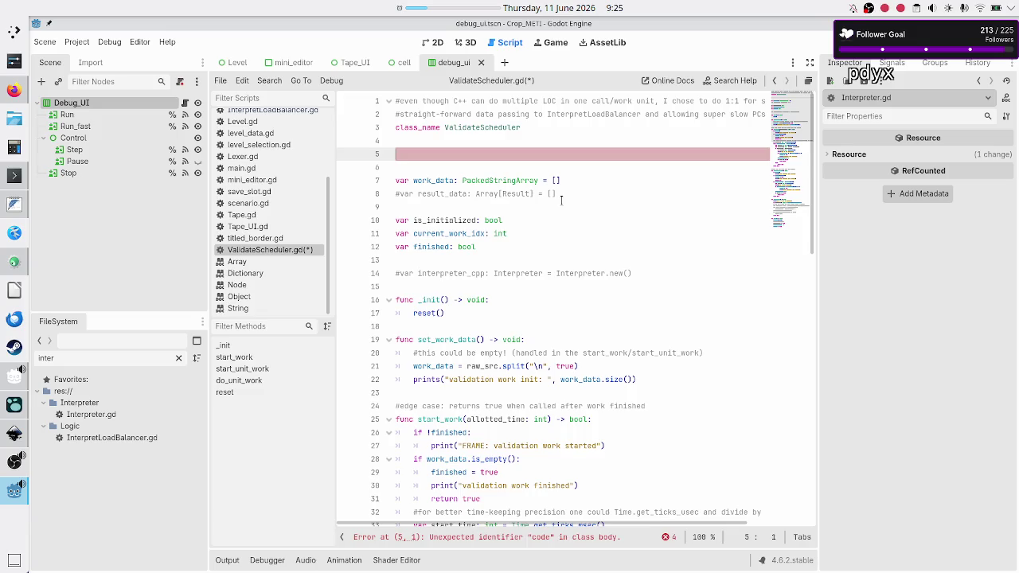
{"action": "type", "text": "class"}
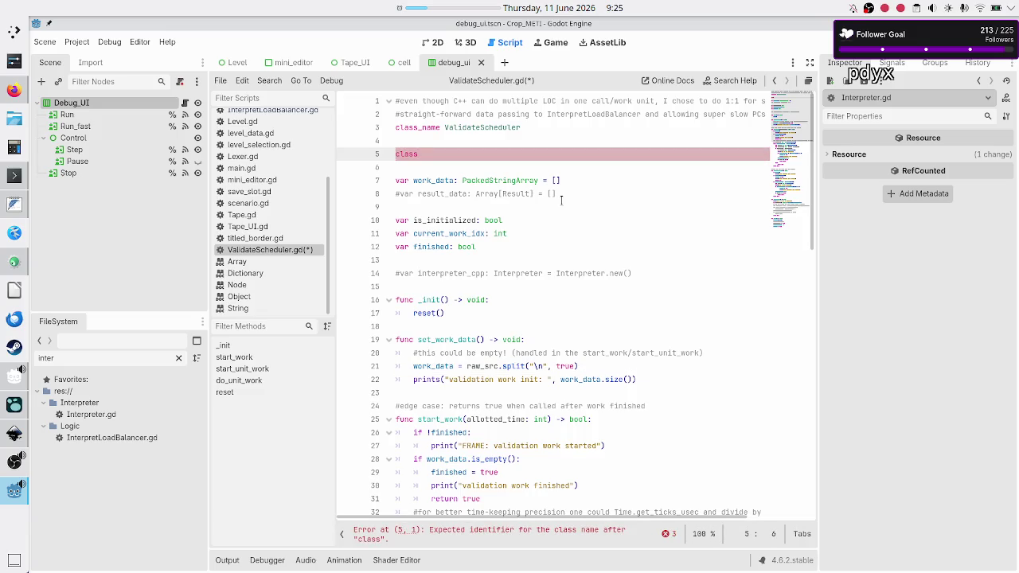
{"action": "key", "text": "BackSpace"}
{"action": "key", "text": "BackSpace"}
{"action": "key", "text": "BackSpace"}
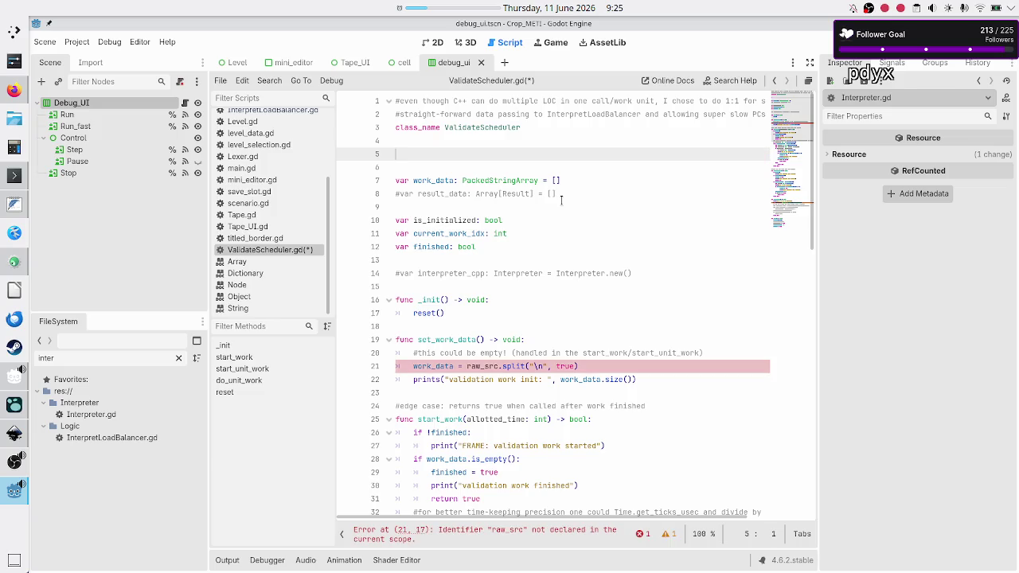
- Type the sample dictionary {"LOC": "", "rule": "A"} on line 5 and open Search Help
{"action": "type", "text": "{"}
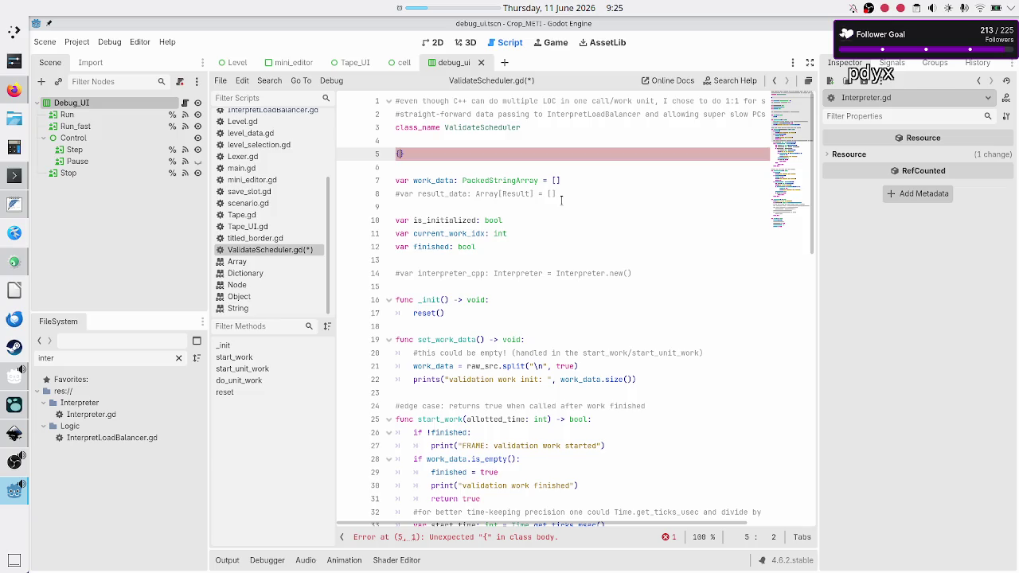
{"action": "type", "text": "\""}
{"action": "type", "text": "LOC\""}
{"action": "type", "text": ": \"\", \"rule\": \"A"}
{"action": "key", "text": "shift+Left"}
{"action": "key", "text": "shift+Left"}
{"action": "key", "text": "Right"}
{"action": "key", "text": "shift+Right"}
{"action": "key", "text": "shift+Right"}
{"action": "key", "text": "shift+Right"}
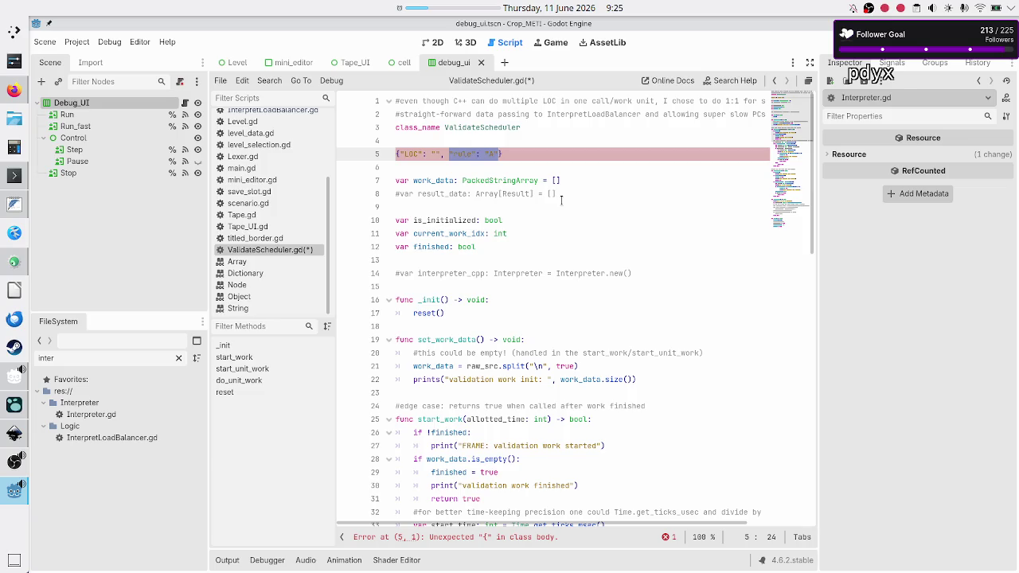
{"action": "key", "text": "Right"}
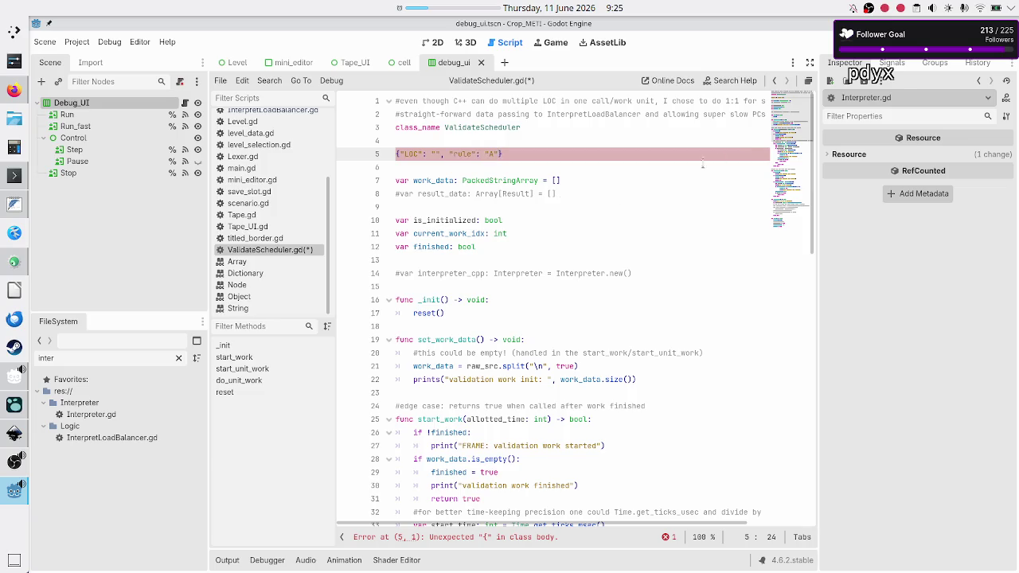
{"action": "left_click", "coordinate": [740, 84]}
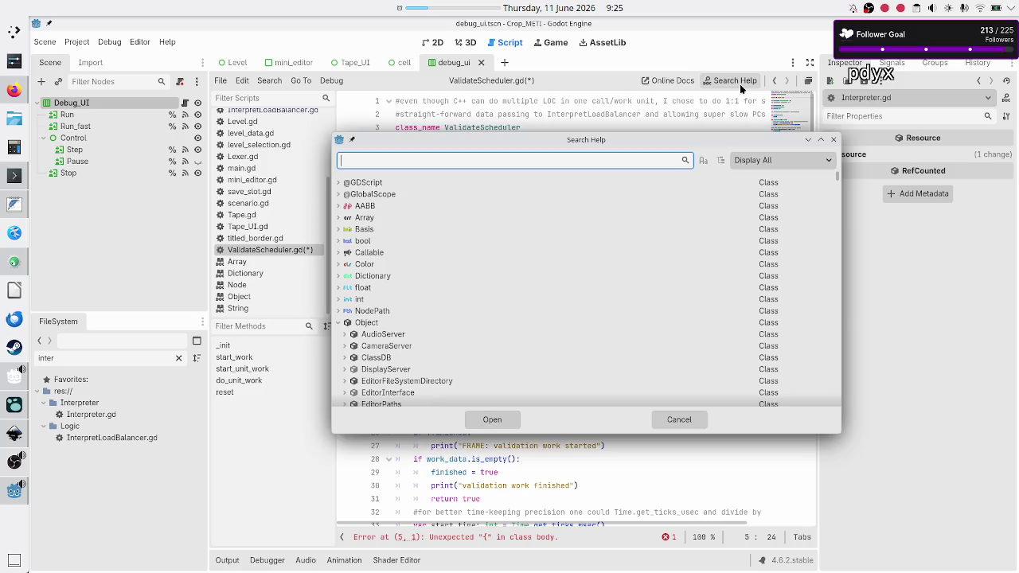
- Search help for 'pair', close it, and undo the sample dictionary on line 5
{"action": "type", "text": "pair"}
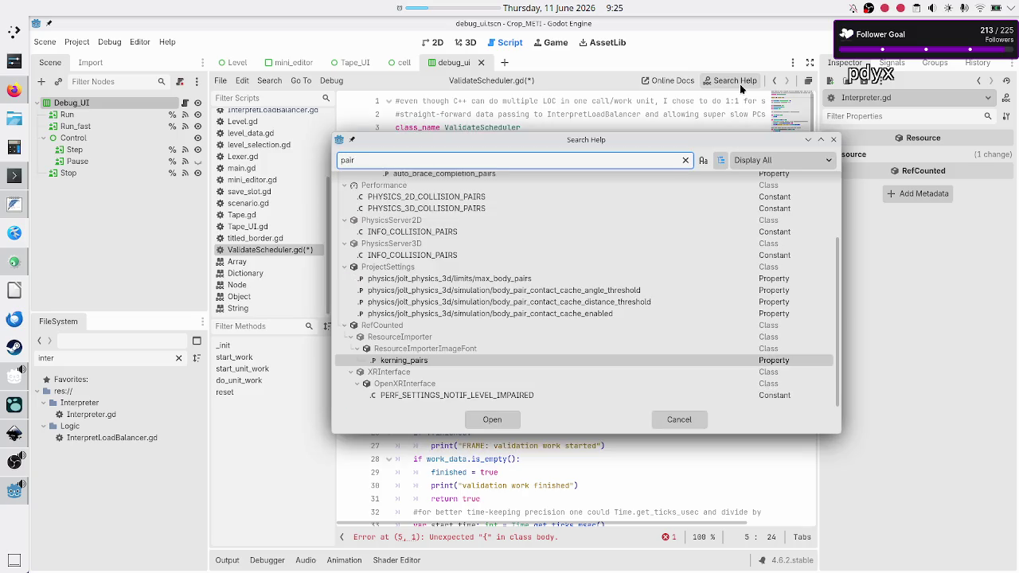
{"action": "key", "text": "BackSpace"}
{"action": "key", "text": "BackSpace"}
{"action": "key", "text": "BackSpace"}
{"action": "key", "text": "Escape"}
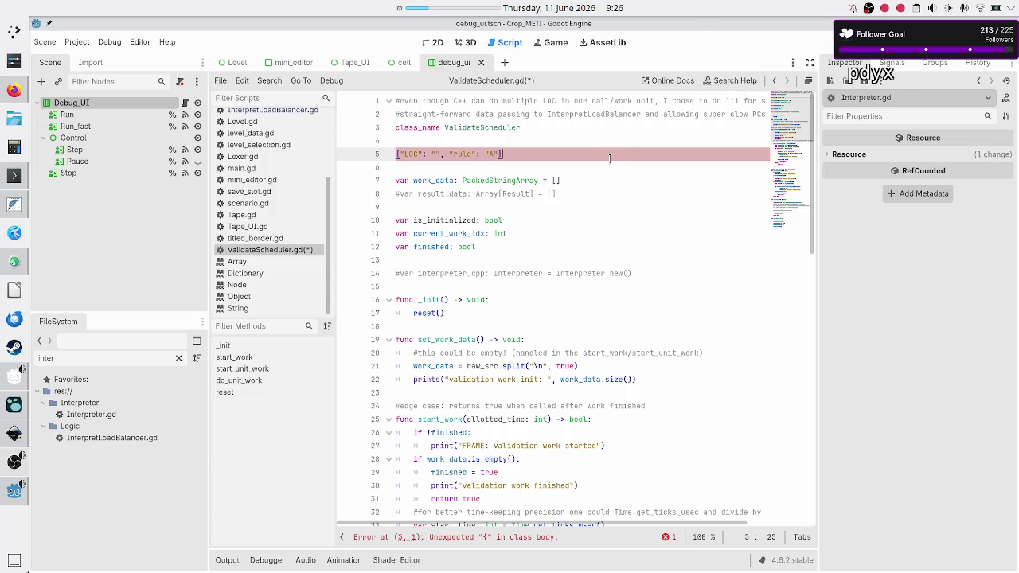
{"action": "key", "text": "ctrl+z"}
- Write the line 5 comment 'a LOC/work unit is a dict, to associate it w/ the rule mini editor it came from'
{"action": "type", "text": "#"}
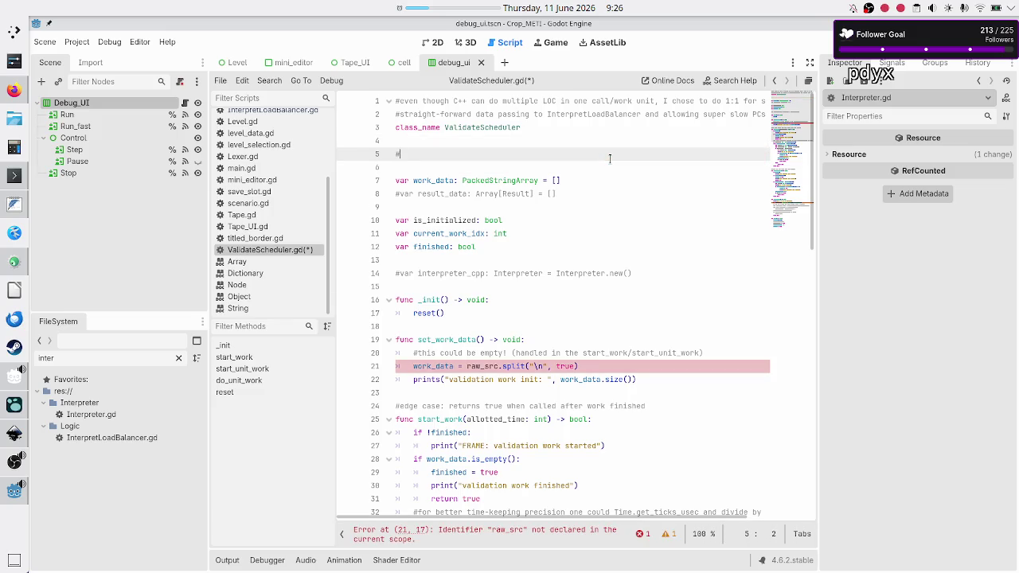
{"action": "type", "text": "a "}
{"action": "type", "text": "LOC i"}
{"action": "key", "text": "BackSpace"}
{"action": "type", "text": "/work unit "}
{"action": "type", "text": "is a dict, "}
{"action": "type", "text": "to associate it"}
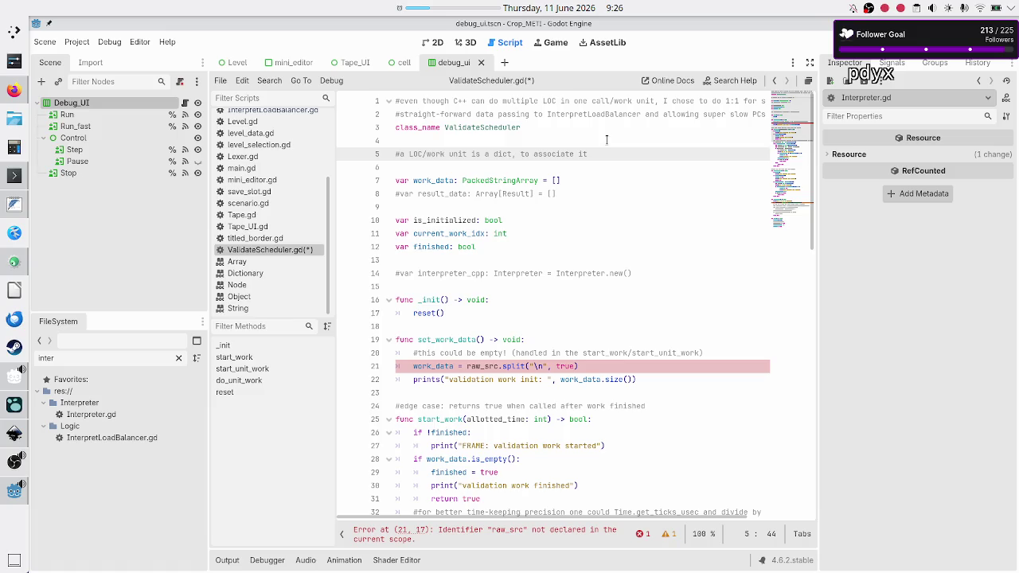
{"action": "type", "text": "w/ the r"}
{"action": "type", "text": "ule "}
{"action": "type", "text": "minied"}
{"action": "key", "text": "BackSpace"}
{"action": "key", "text": "BackSpace"}
{"action": "type", "text": "editor "}
{"action": "type", "text": "it came from!"}
{"action": "key", "text": "BackSpace"}
{"action": "key", "text": "Up"}
{"action": "key", "text": "Down"}
{"action": "key", "text": "Down"}
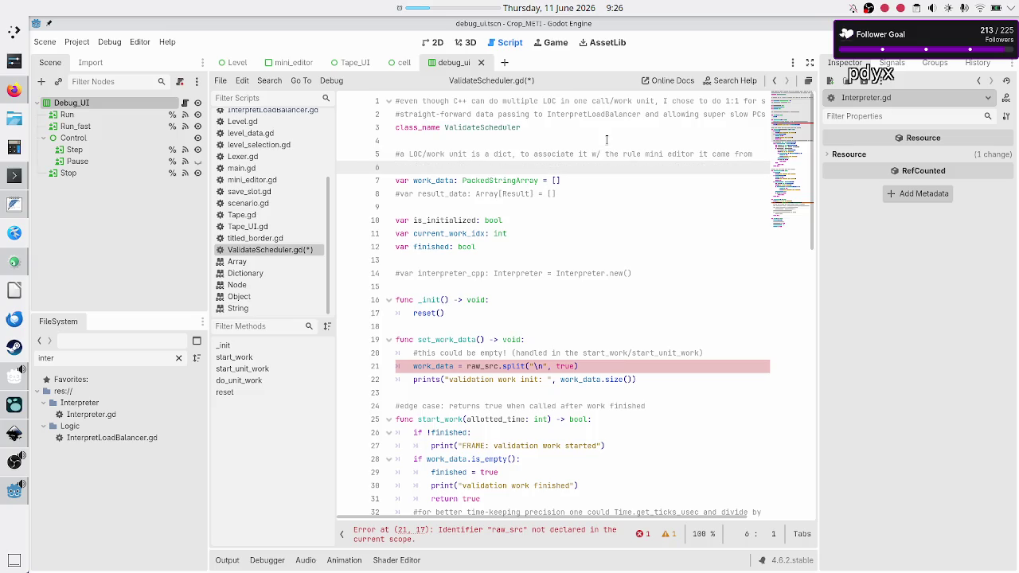
{"action": "key", "text": "Down"}
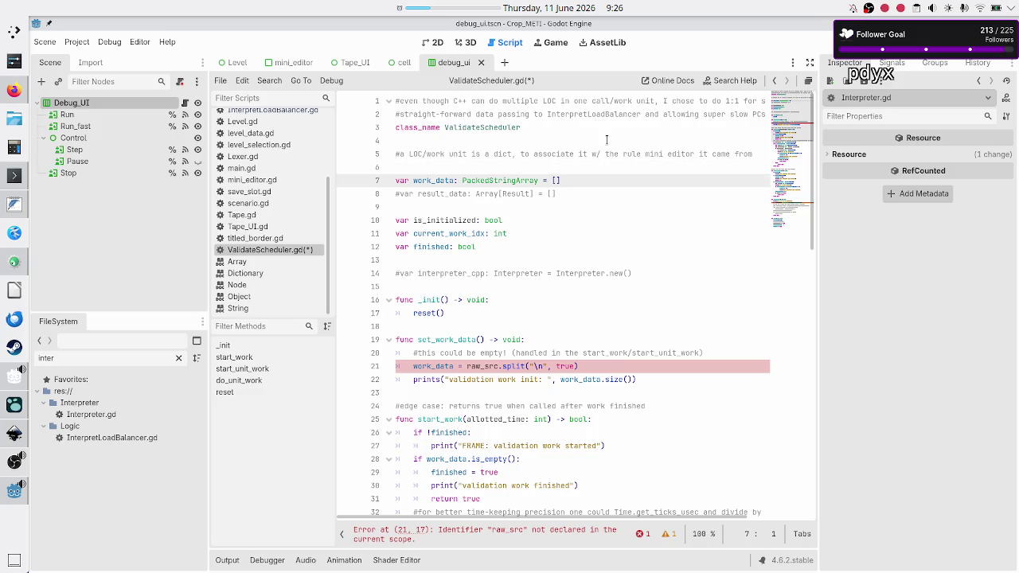
{"action": "key", "text": "Down"}
- Retype work_data from PackedStringArray to Array[Dictionary] using the Dictionary autocomplete
{"action": "key", "text": "Up"}
{"action": "key", "text": "ctrl+Right"}
{"action": "key", "text": "ctrl+Right"}
{"action": "key", "text": "ctrl+Right"}
{"action": "key", "text": "BackSpace"}
{"action": "key", "text": "BackSpace"}
{"action": "key", "text": "BackSpace"}
{"action": "type", "text": "Array"}
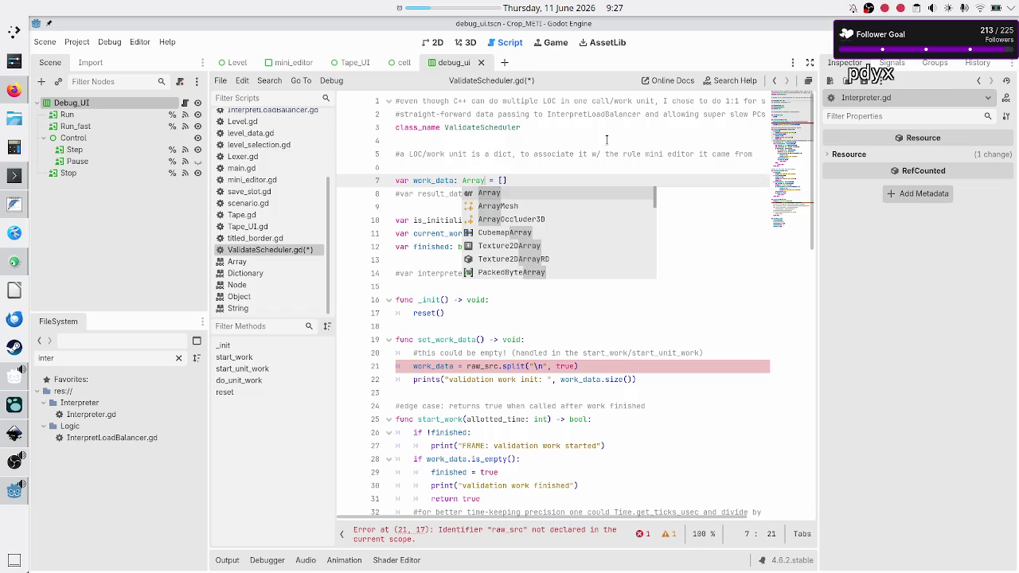
{"action": "type", "text": "[Dic"}
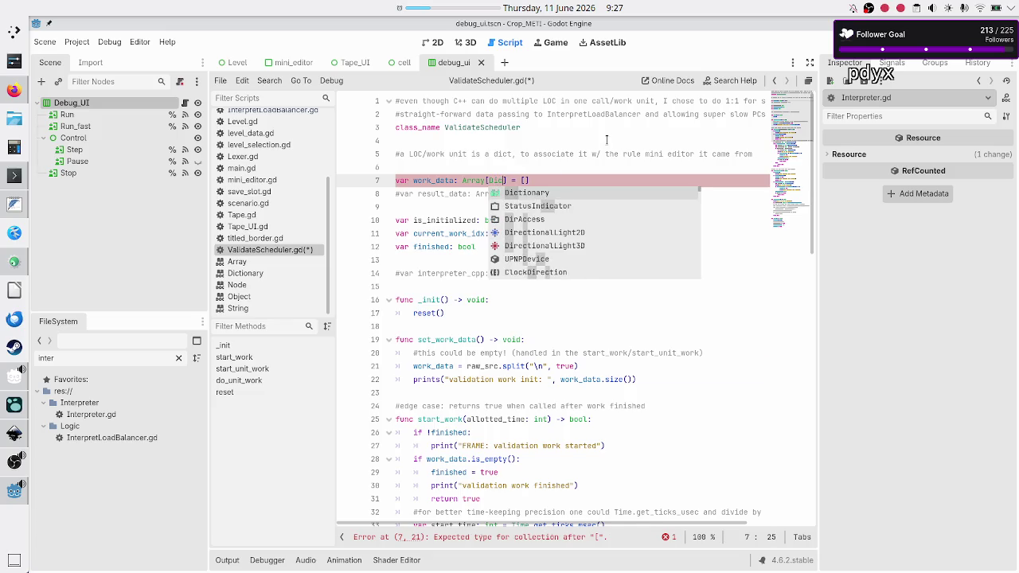
{"action": "key", "text": "Return"}
{"action": "key", "text": "Right"}
{"action": "key", "text": "Right"}
{"action": "type", "text": "]"}
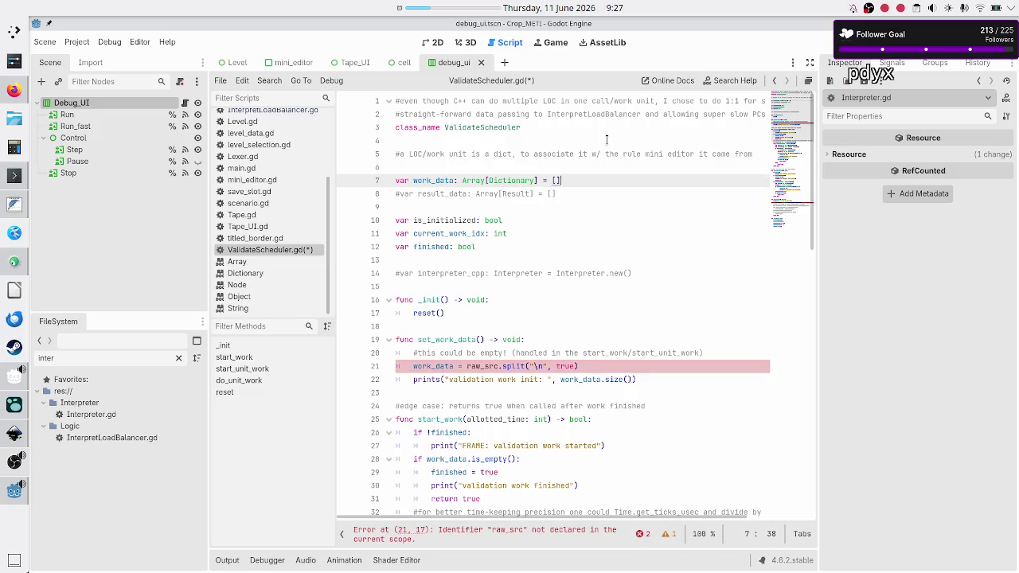
{"action": "key", "text": "Down"}
{"action": "key", "text": "Home"}
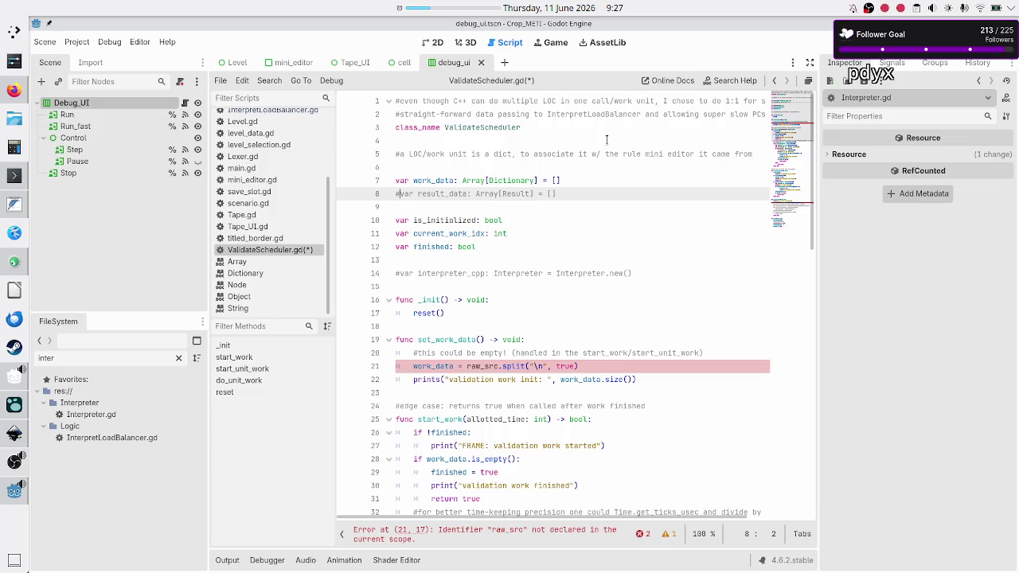
{"action": "key", "text": "Up"}
{"action": "key", "text": "Up"}
{"action": "key", "text": "Up"}
{"action": "key", "text": "Down"}
{"action": "key", "text": "Up"}
{"action": "key", "text": "Down"}
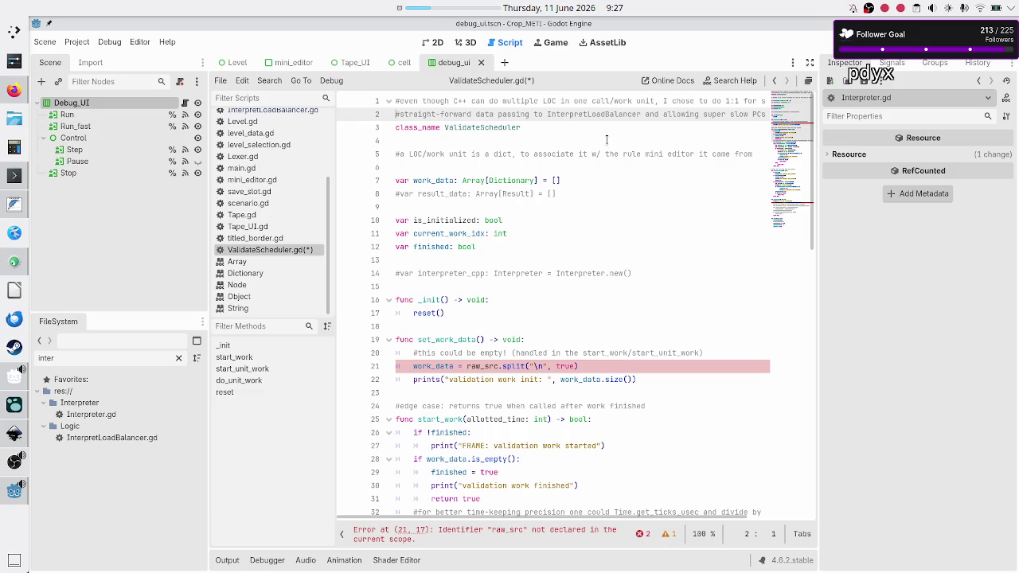
{"action": "key", "text": "Down"}
{"action": "key", "text": "Down"}
{"action": "key", "text": "Down"}
{"action": "key", "text": "Up"}
{"action": "key", "text": "Up"}
{"action": "key", "text": "Up"}
{"action": "key", "text": "End"}
{"action": "key", "text": "Return"}
{"action": "type", "text": "#TO"}
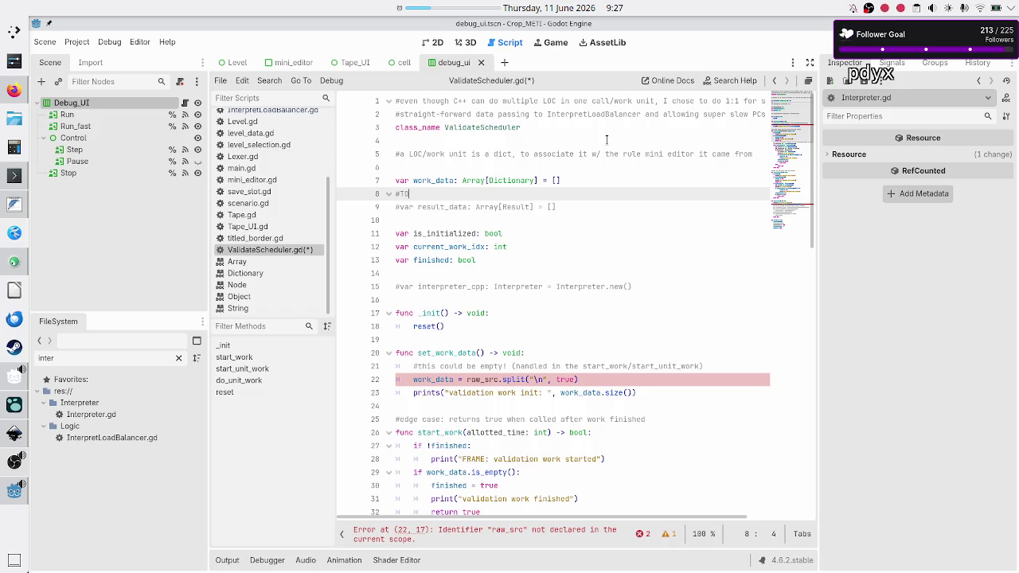
{"action": "type", "text": "DO: fix the "}
{"action": "type", "text": "C++ API to"}
{"action": "key", "text": "BackSpace"}
{"action": "key", "text": "BackSpace"}
{"action": "key", "text": "BackSpace"}
{"action": "key", "text": "BackSpace"}
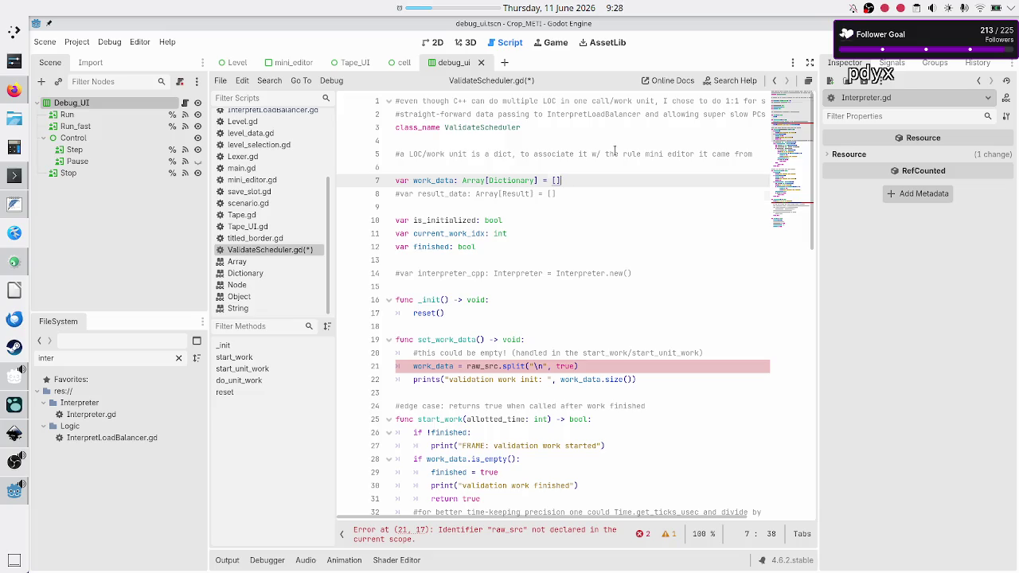
{"action": "key", "text": "Down"}
{"action": "key", "text": "Down"}
{"action": "key", "text": "Down"}
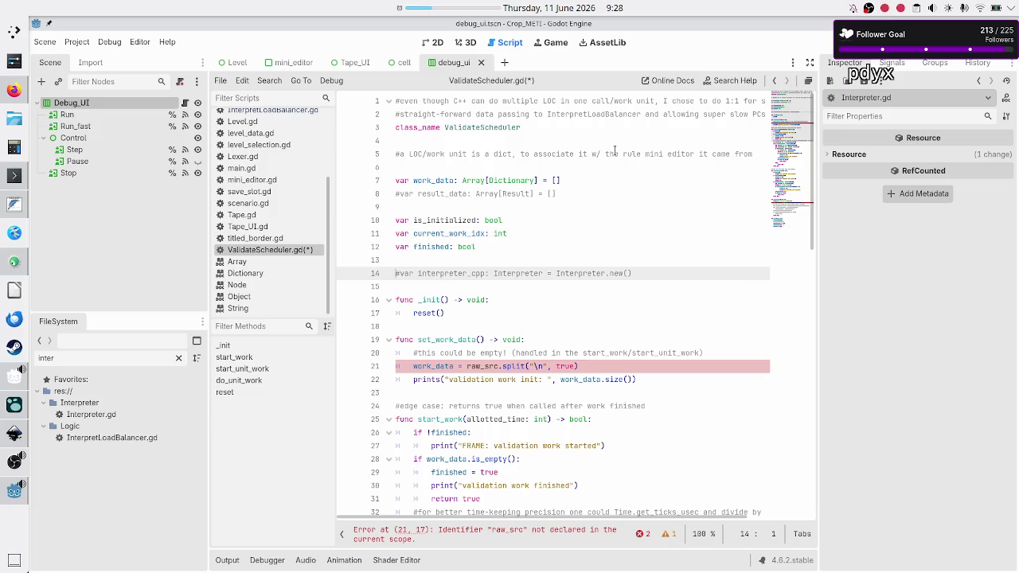
{"action": "key", "text": "Down"}
{"action": "key", "text": "Down"}
{"action": "key", "text": "Down"}
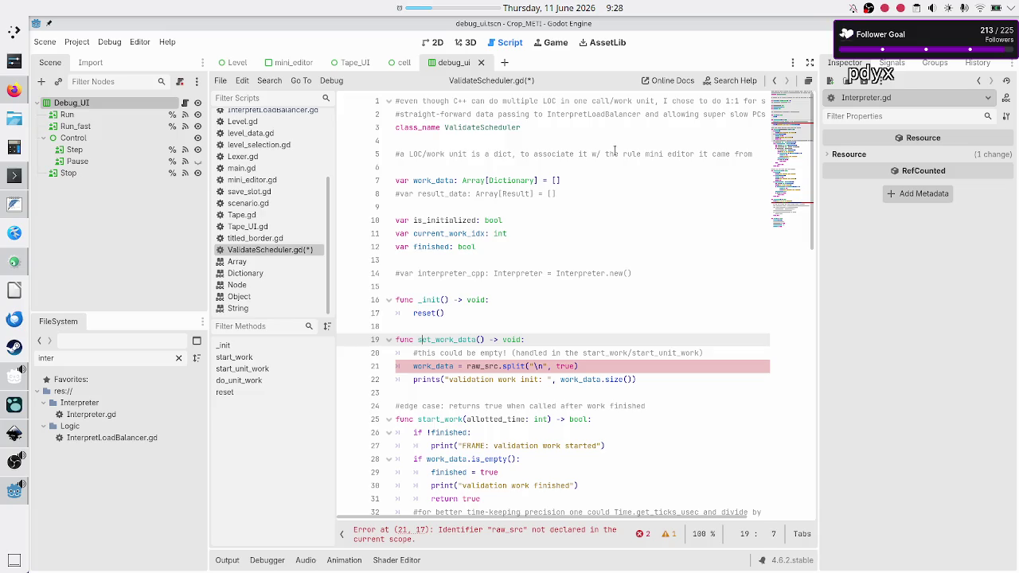
{"action": "key", "text": "BackSpace"}
{"action": "key", "text": "BackSpace"}
{"action": "key", "text": "BackSpace"}
- Rename set_work_data to load_work_data and add a data: Array[Dictionary] parameter
{"action": "type", "text": "load"}
{"action": "key", "text": "Down"}
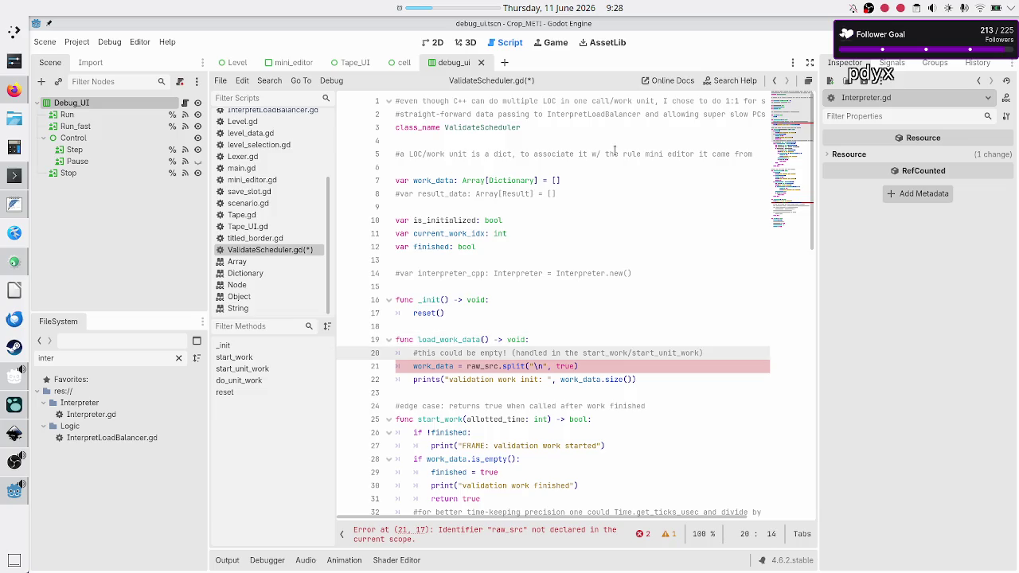
{"action": "key", "text": "Up"}
{"action": "key", "text": "Right"}
{"action": "key", "text": "Right"}
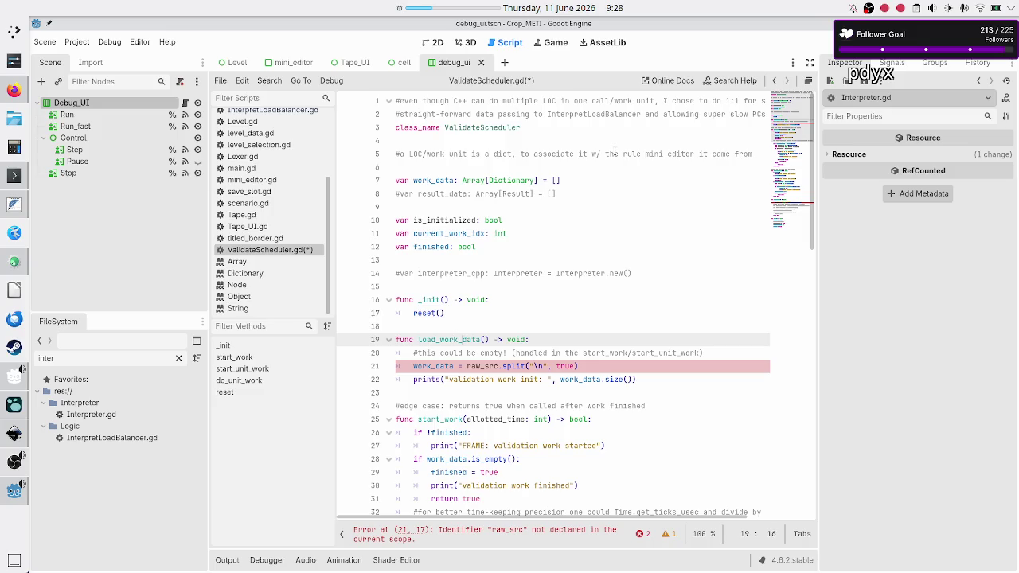
{"action": "key", "text": "Right"}
{"action": "key", "text": "Right"}
{"action": "type", "text": "data: "}
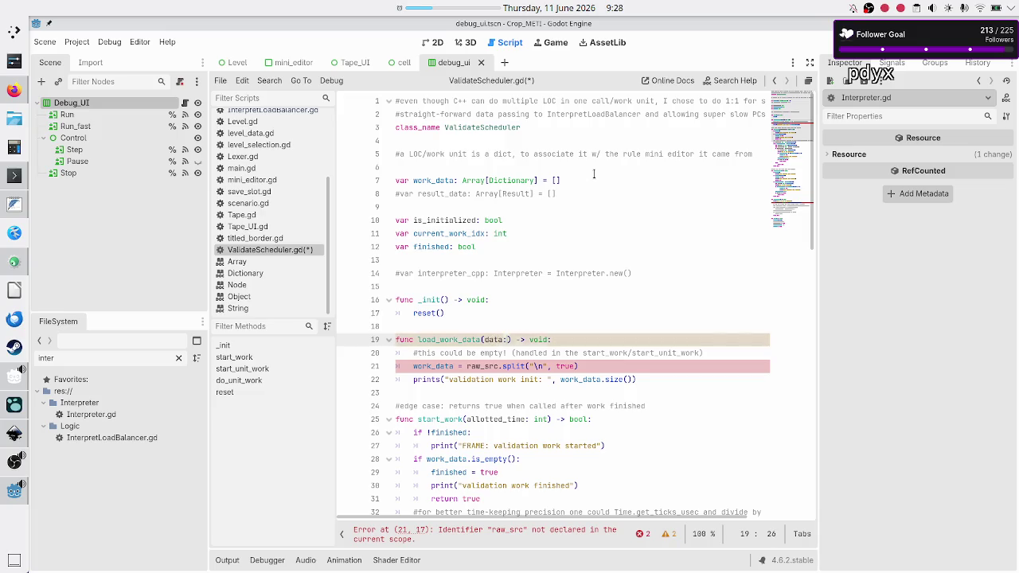
{"action": "type", "text": "Array["}
{"action": "type", "text": "Dictionary"}
- Change the parameter type to Array[String] and start a # comment line above the function
{"action": "key", "text": "End"}
{"action": "key", "text": "Right"}
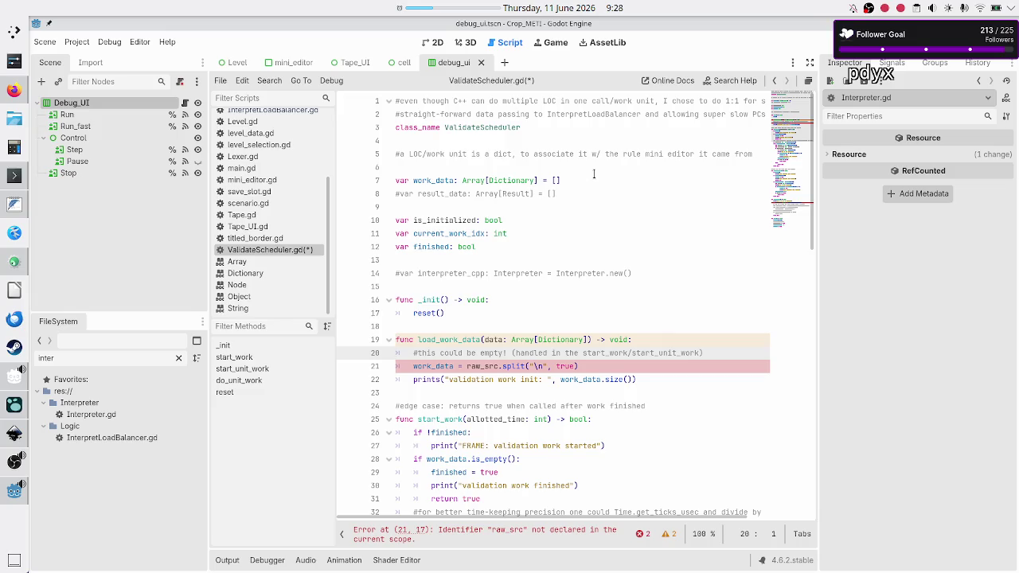
{"action": "key", "text": "Left"}
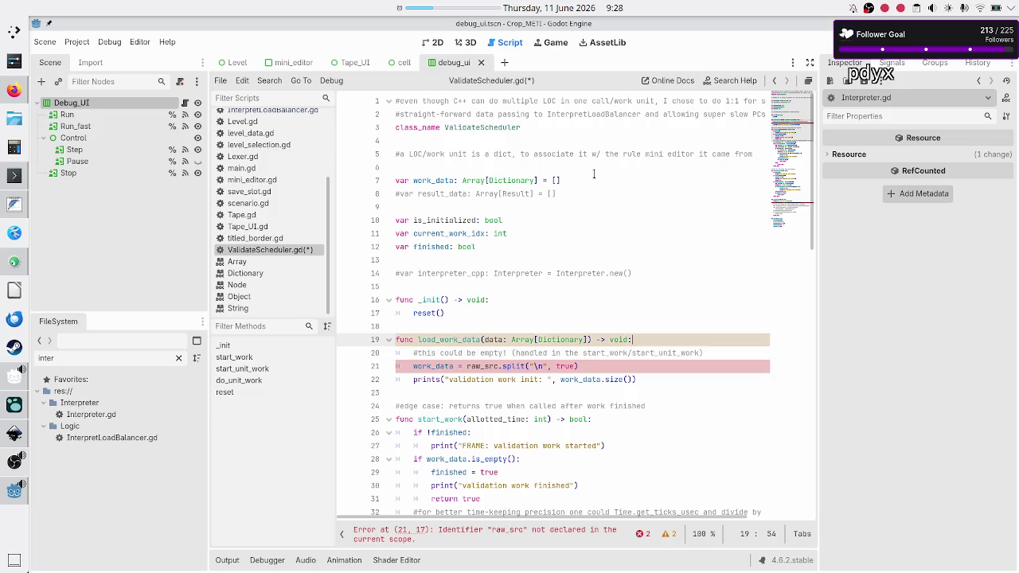
{"action": "key", "text": "Left"}
{"action": "key", "text": "Left"}
{"action": "key", "text": "Left"}
{"action": "key", "text": "BackSpace"}
{"action": "key", "text": "BackSpace"}
{"action": "key", "text": "BackSpace"}
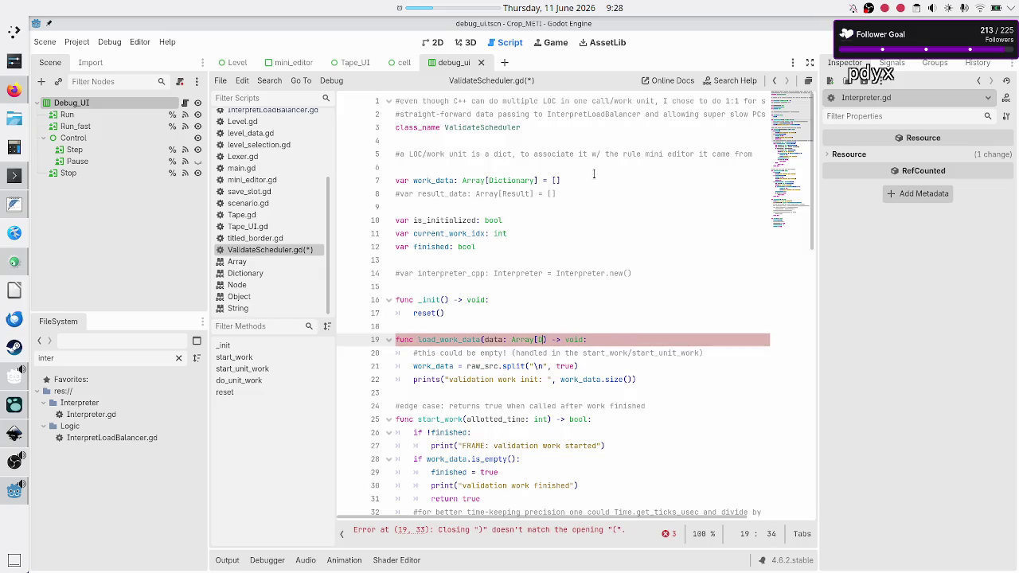
{"action": "type", "text": "Stri"}
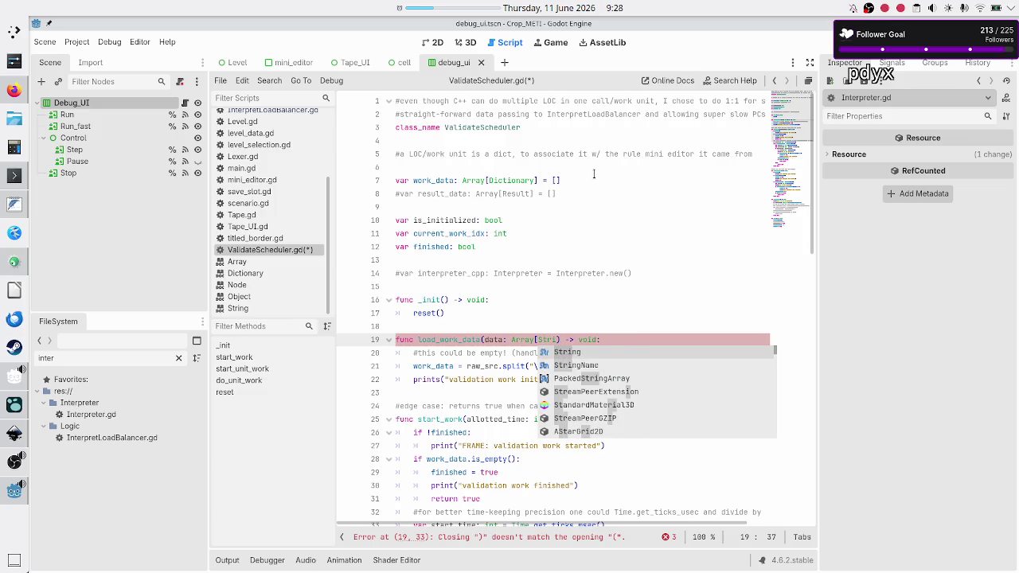
{"action": "key", "text": "Return"}
{"action": "type", "text": "]"}
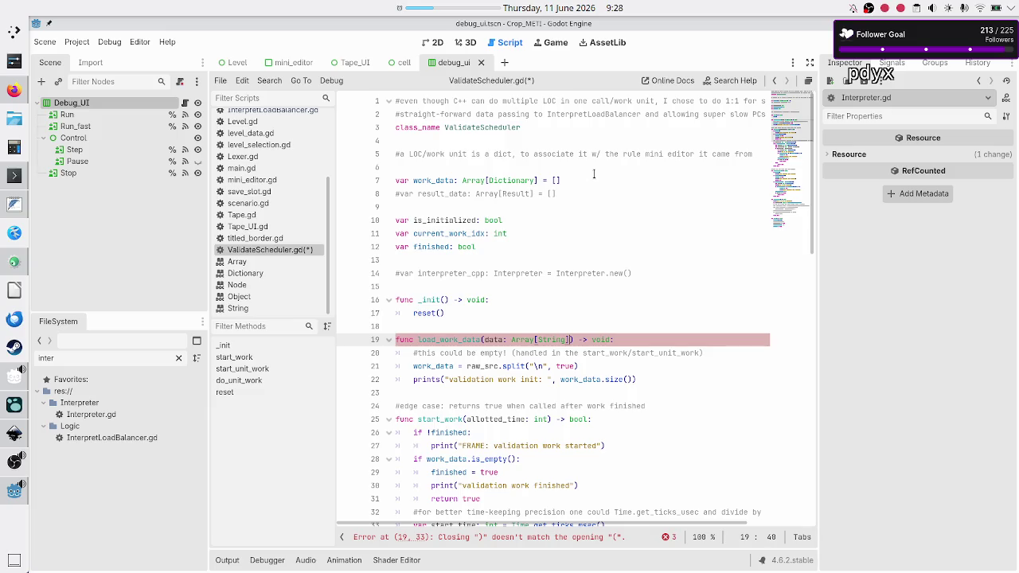
{"action": "key", "text": "Up"}
{"action": "key", "text": "Return"}
{"action": "type", "text": "#"}
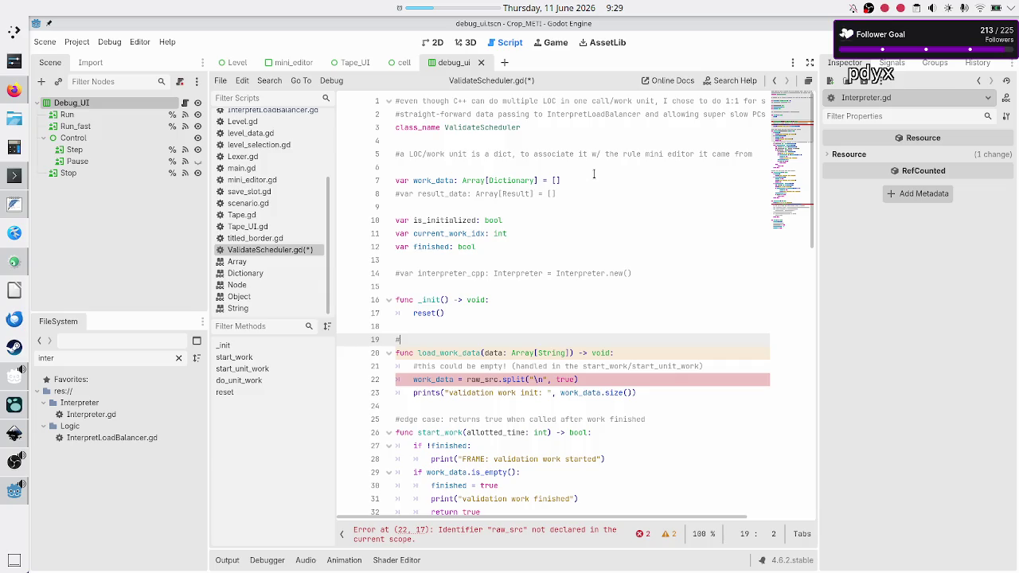
- Rename load_work_data's parameter to rules_src
{"action": "key", "text": "Down"}
{"action": "key", "text": "Right"}
{"action": "key", "text": "ctrl+Right"}
{"action": "key", "text": "ctrl+Right"}
{"action": "type", "text": "rule"}
{"action": "key", "text": "BackSpace"}
{"action": "key", "text": "BackSpace"}
{"action": "key", "text": "BackSpace"}
{"action": "type", "text": "s_src"}
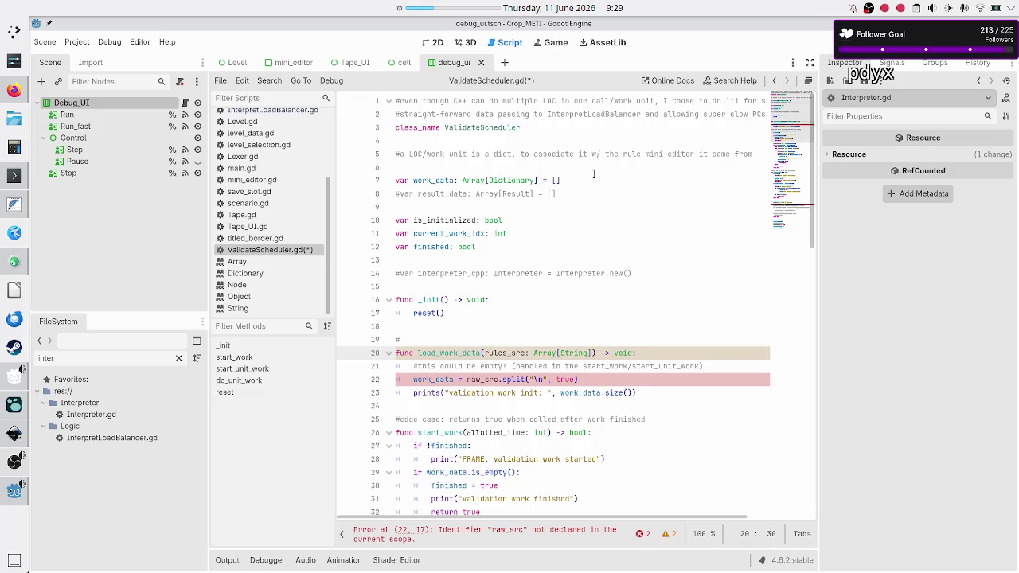
- Write an '#arg: ... for each rule' comment above load_work_data
{"action": "key", "text": "Up"}
{"action": "key", "text": "Up"}
{"action": "key", "text": "Down"}
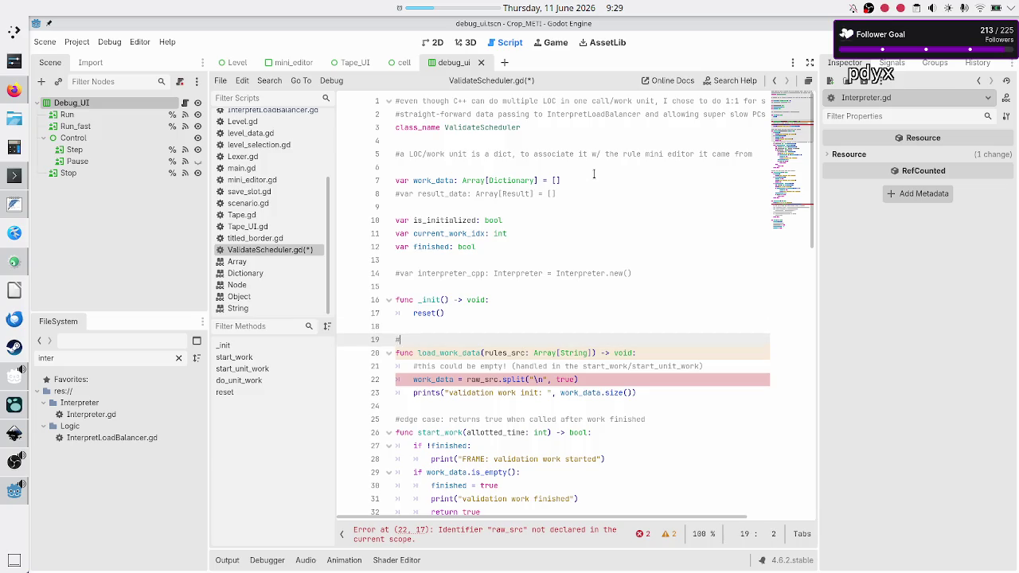
{"action": "left_click", "coordinate": [593, 173]}
{"action": "type", "text": "t"}
{"action": "key", "text": "BackSpace"}
{"action": "key", "text": "Down"}
{"action": "key", "text": "Down"}
{"action": "key", "text": "Down"}
{"action": "type", "text": "input:"}
{"action": "key", "text": "BackSpace"}
{"action": "key", "text": "BackSpace"}
{"action": "key", "text": "BackSpace"}
{"action": "type", "text": "arg: "}
{"action": "type", "text": "a"}
{"action": "key", "text": "BackSpace"}
{"action": "type", "text": "for each ru"}
{"action": "type", "text": "le"}
{"action": "key", "text": "BackSpace"}
{"action": "key", "text": "BackSpace"}
{"action": "key", "text": "BackSpace"}
{"action": "key", "text": "BackSpace"}
- Change the parameter back to data: Array[Dictionary]
{"action": "double_click", "coordinate": [565, 353]}
{"action": "left_click", "coordinate": [540, 353]}
{"action": "double_click", "coordinate": [537, 353]}
{"action": "key", "text": "Right"}
{"action": "key", "text": "Right"}
{"action": "key", "text": "Right"}
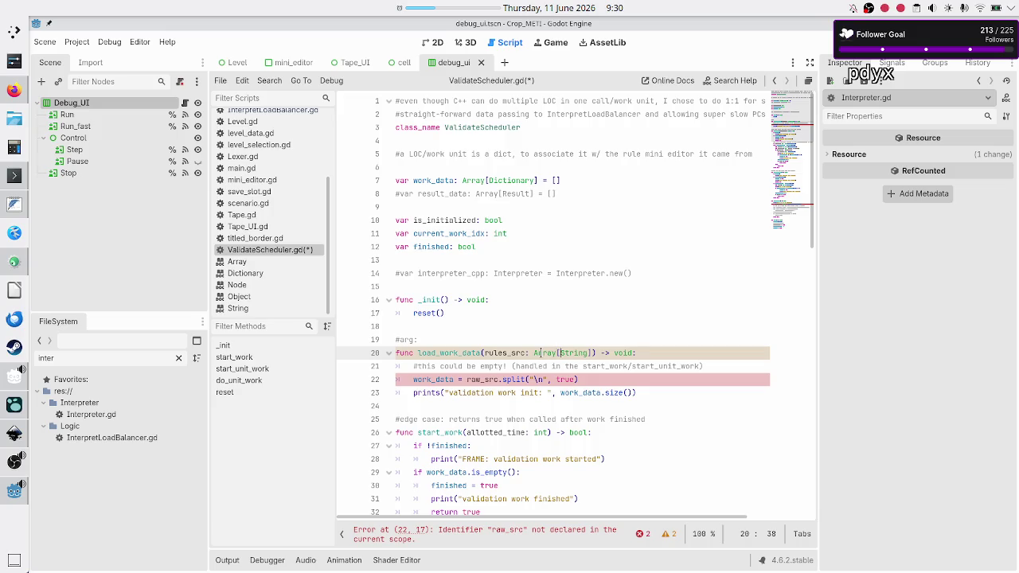
{"action": "key", "text": "BackSpace"}
{"action": "key", "text": "BackSpace"}
{"action": "key", "text": "BackSpace"}
{"action": "key", "text": "BackSpace"}
{"action": "key", "text": "BackSpace"}
{"action": "key", "text": "BackSpace"}
{"action": "type", "text": "Dic"}
{"action": "key", "text": "Return"}
{"action": "key", "text": "BackSpace"}
{"action": "key", "text": "BackSpace"}
{"action": "key", "text": "BackSpace"}
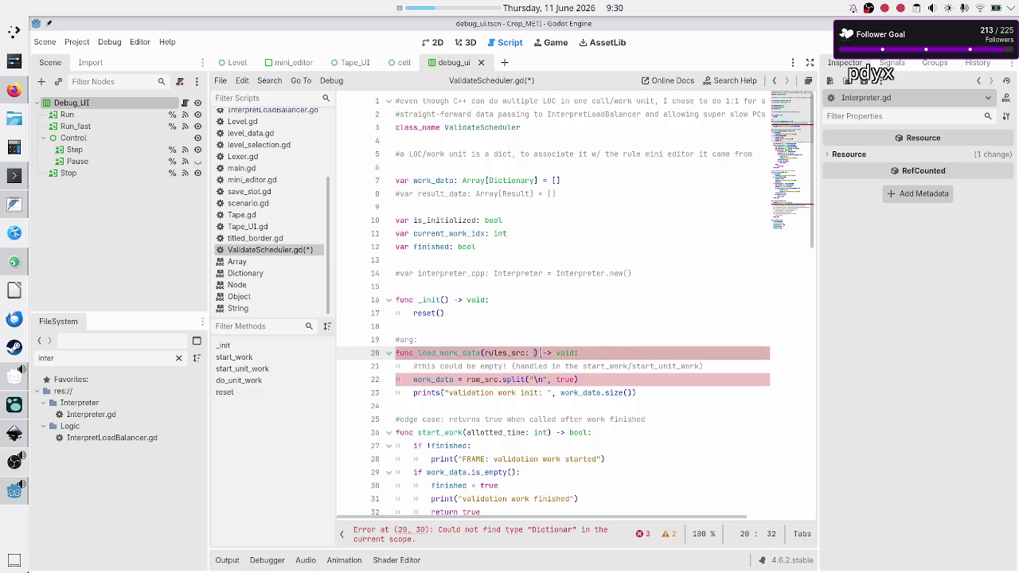
{"action": "key", "text": "BackSpace"}
{"action": "key", "text": "BackSpace"}
{"action": "key", "text": "BackSpace"}
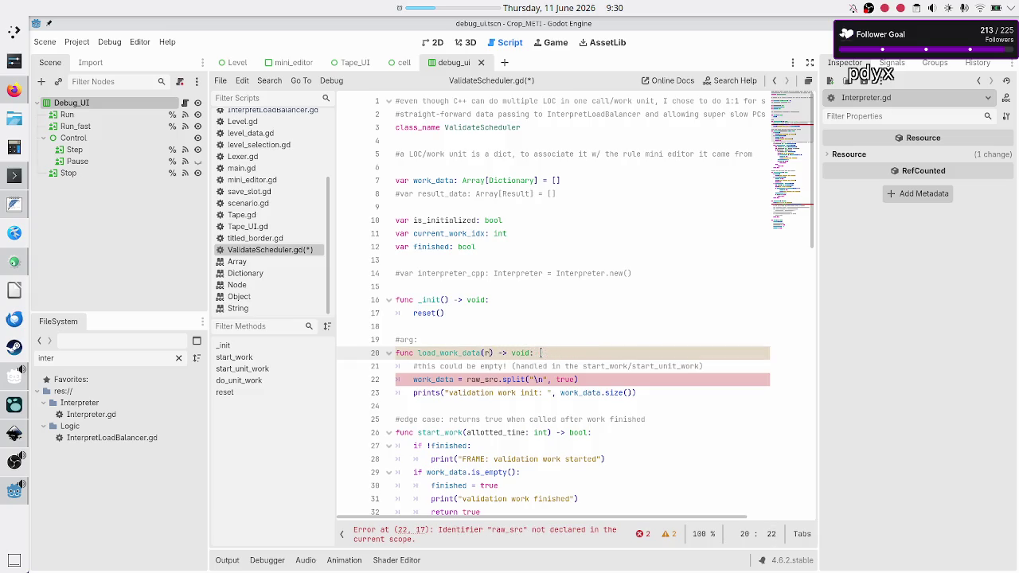
{"action": "key", "text": "BackSpace"}
{"action": "type", "text": "data: Array"}
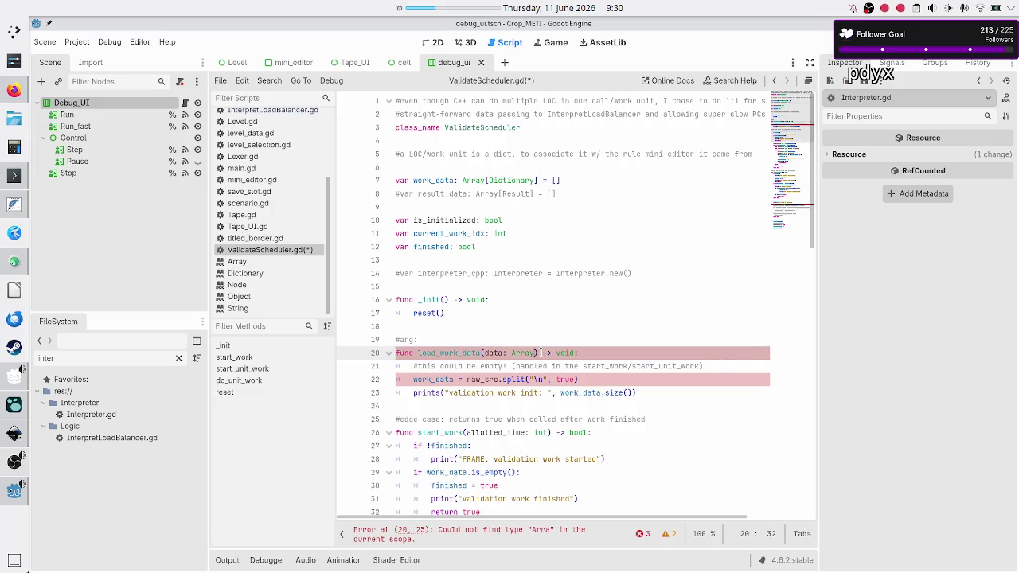
{"action": "type", "text": "[D"}
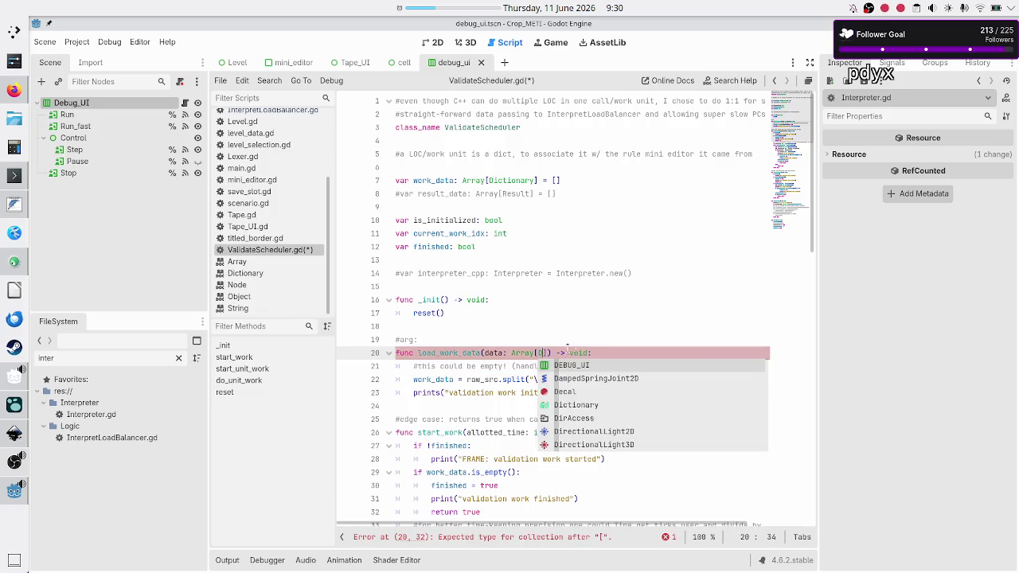
{"action": "type", "text": "ic"}
{"action": "key", "text": "Return"}
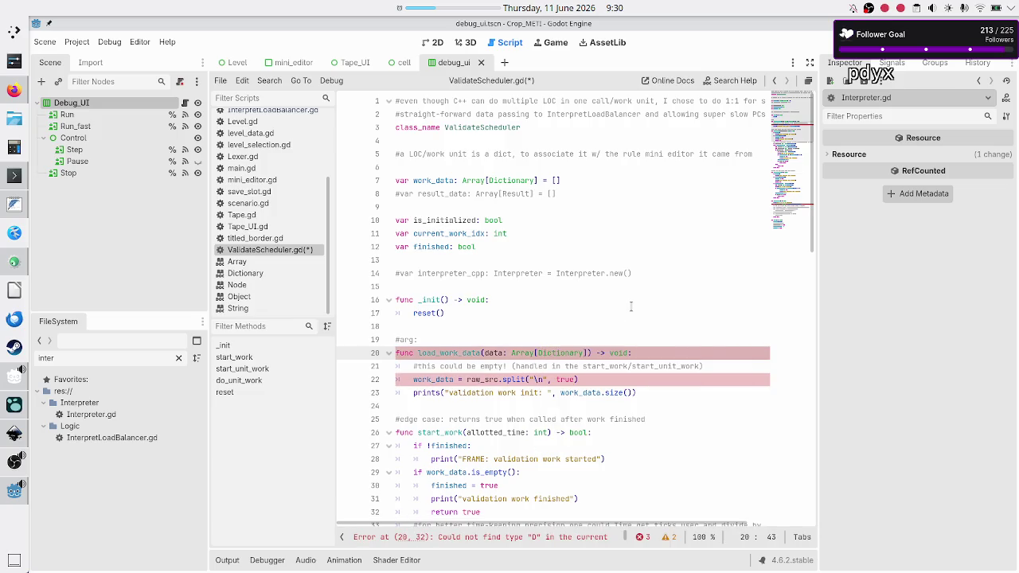
- Delete the leftover #arg comment line above the function
{"action": "key", "text": "Up"}
{"action": "key", "text": "Up"}
{"action": "key", "text": "Down"}
{"action": "key", "text": "shift+End"}
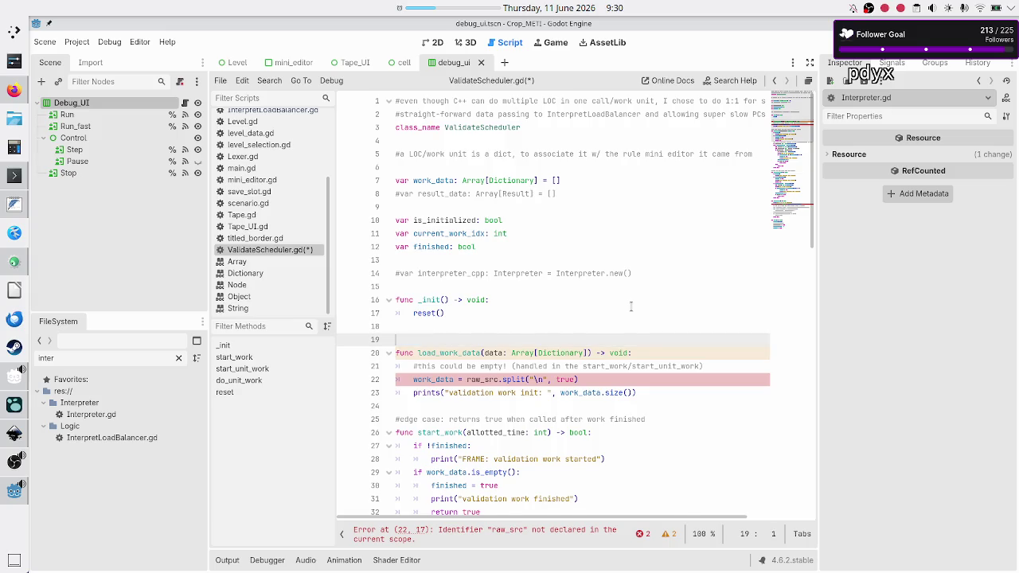
{"action": "key", "text": "BackSpace"}
{"action": "key", "text": "BackSpace"}
{"action": "key", "text": "Down"}
{"action": "key", "text": "Down"}
{"action": "key", "text": "Down"}
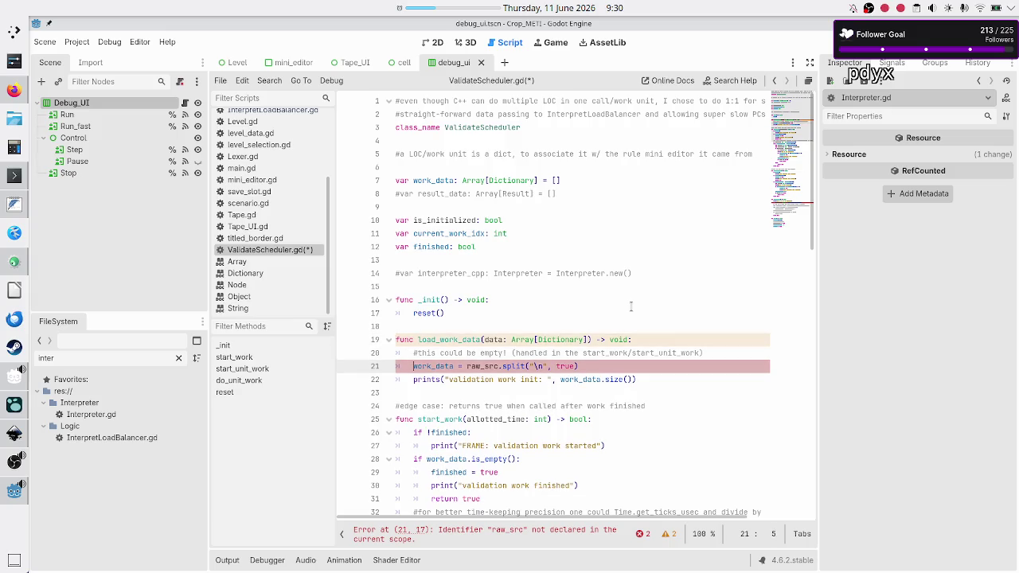
- Replace raw_src.split("\n", true) with data so the line reads work_data = data
{"action": "key", "text": "End"}
{"action": "key", "text": "BackSpace"}
{"action": "key", "text": "BackSpace"}
{"action": "key", "text": "BackSpace"}
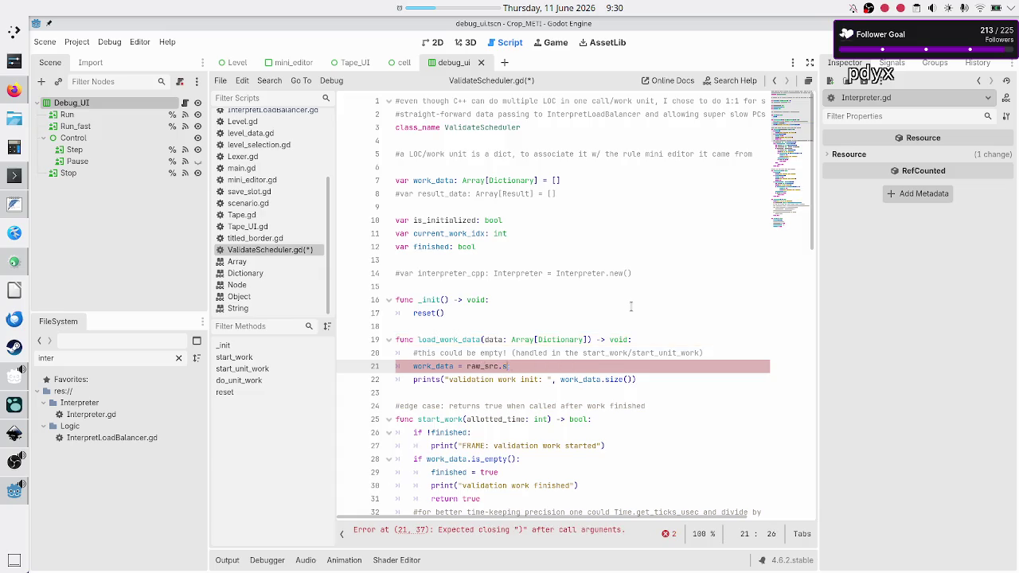
{"action": "key", "text": "BackSpace"}
{"action": "type", "text": "data"}
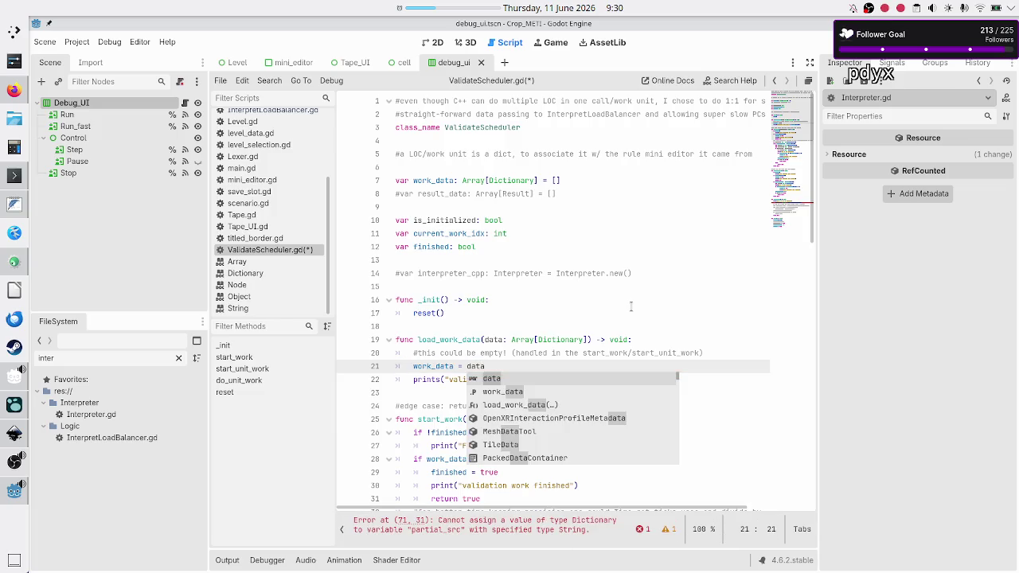
{"action": "key", "text": "Escape"}
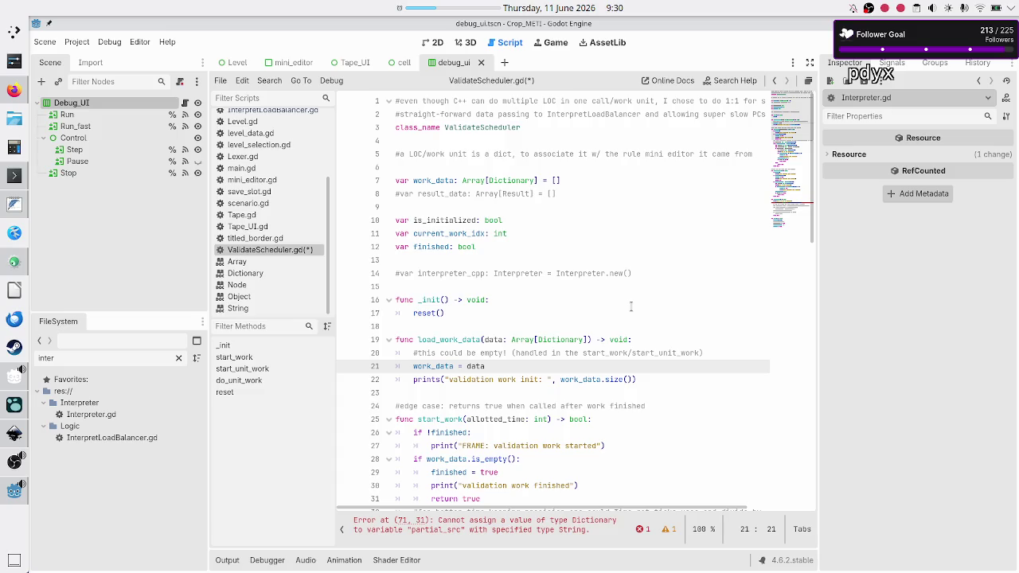
{"action": "key", "text": "Right"}
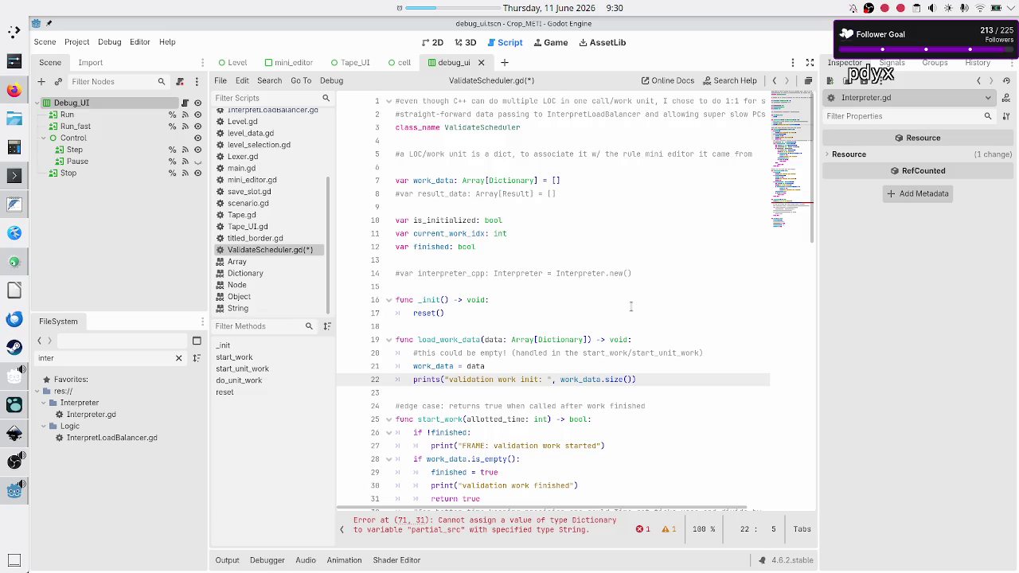
- Add 'is_initialized = true' on a new line before the prints call
{"action": "key", "text": "Up"}
{"action": "key", "text": "End"}
{"action": "key", "text": "Return"}
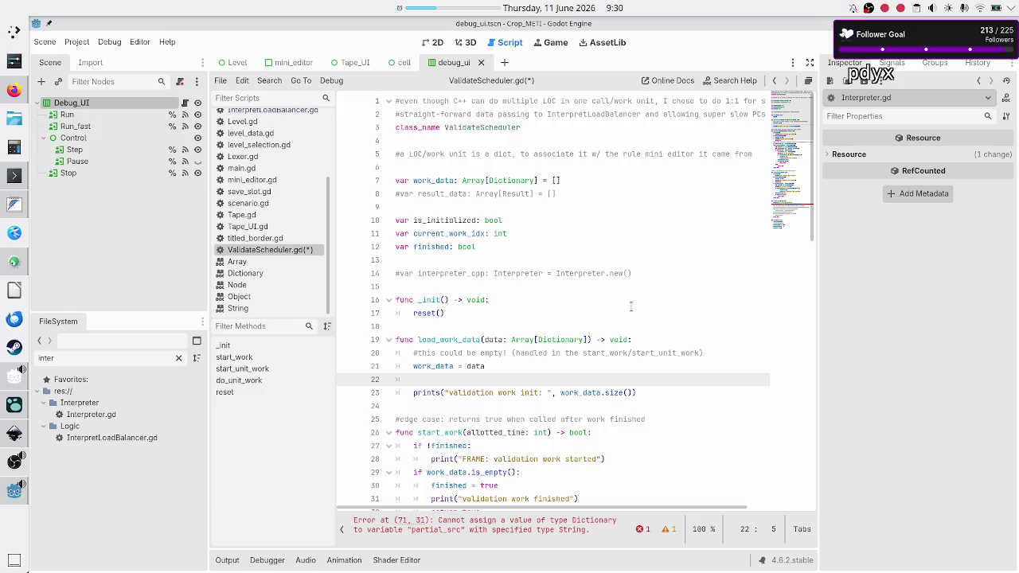
{"action": "type", "text": "is_in"}
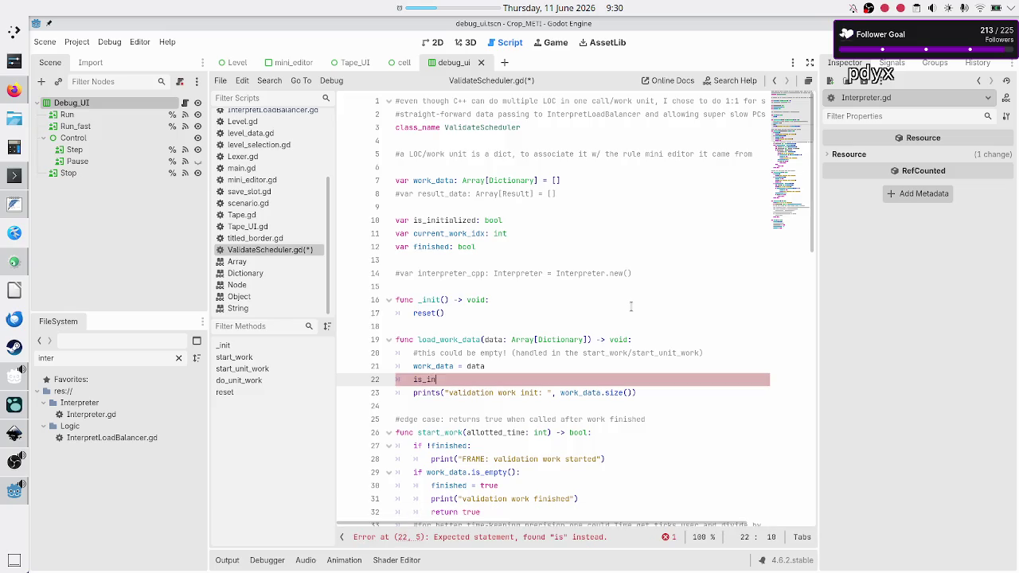
{"action": "type", "text": "it"}
{"action": "key", "text": "Return"}
{"action": "type", "text": "= true"}
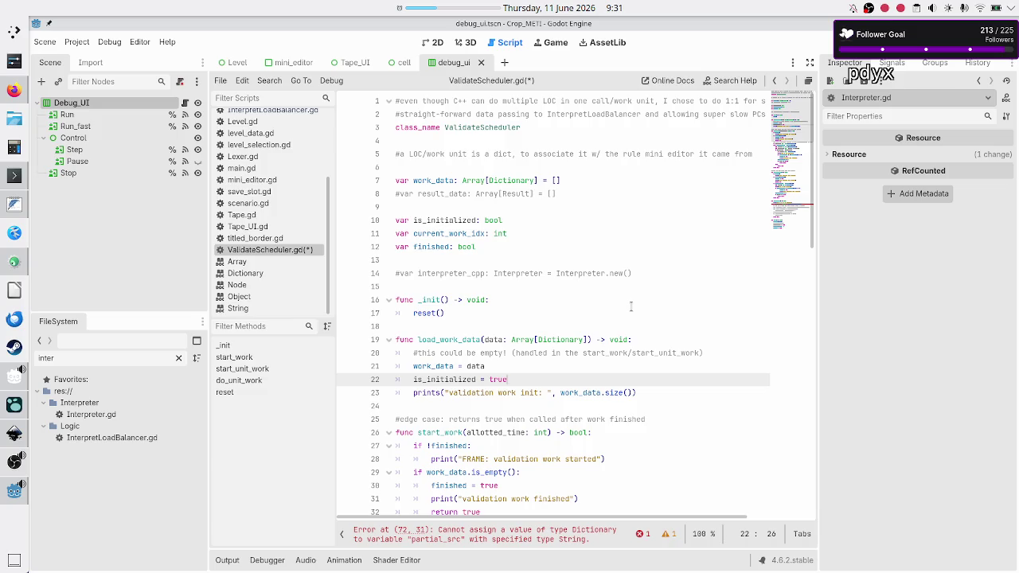
{"action": "key", "text": "Up"}
{"action": "key", "text": "Up"}
{"action": "key", "text": "Up"}
{"action": "key", "text": "Up"}
- Rename load_work_data to init_work_data, then select its header and the reset() call in _init
{"action": "key", "text": "Down"}
{"action": "key", "text": "Delete"}
{"action": "key", "text": "BackSpace"}
{"action": "key", "text": "BackSpace"}
{"action": "key", "text": "BackSpace"}
{"action": "type", "text": "init"}
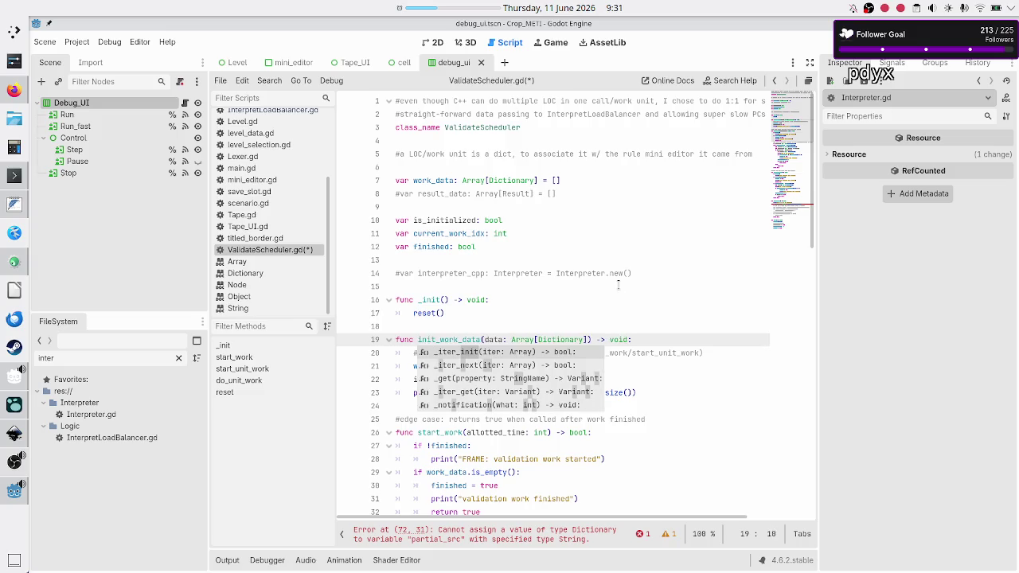
{"action": "key", "text": "Escape"}
{"action": "key", "text": "Down"}
{"action": "key", "text": "Down"}
{"action": "key", "text": "Down"}
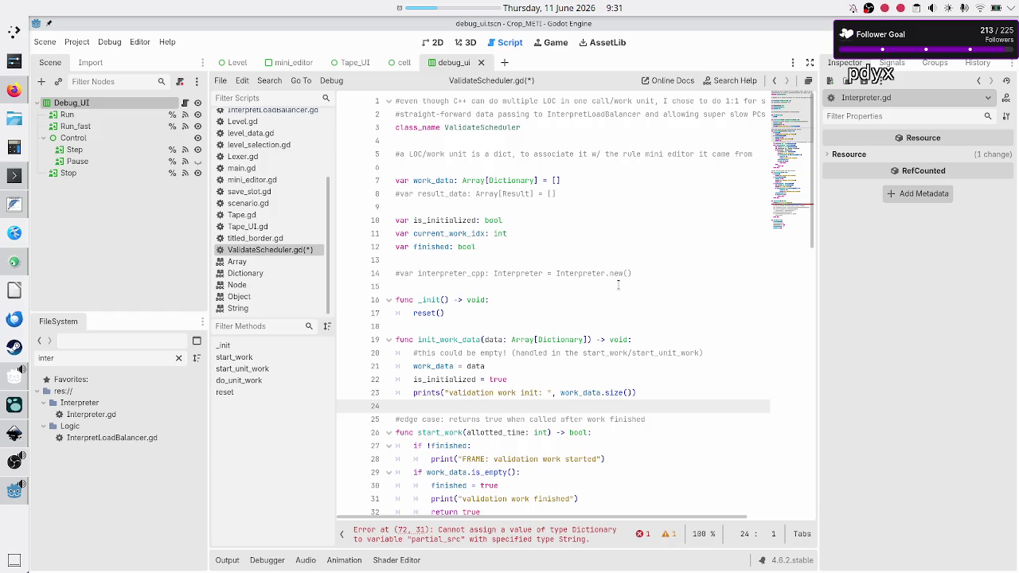
{"action": "key", "text": "Up"}
{"action": "key", "text": "Up"}
{"action": "key", "text": "Up"}
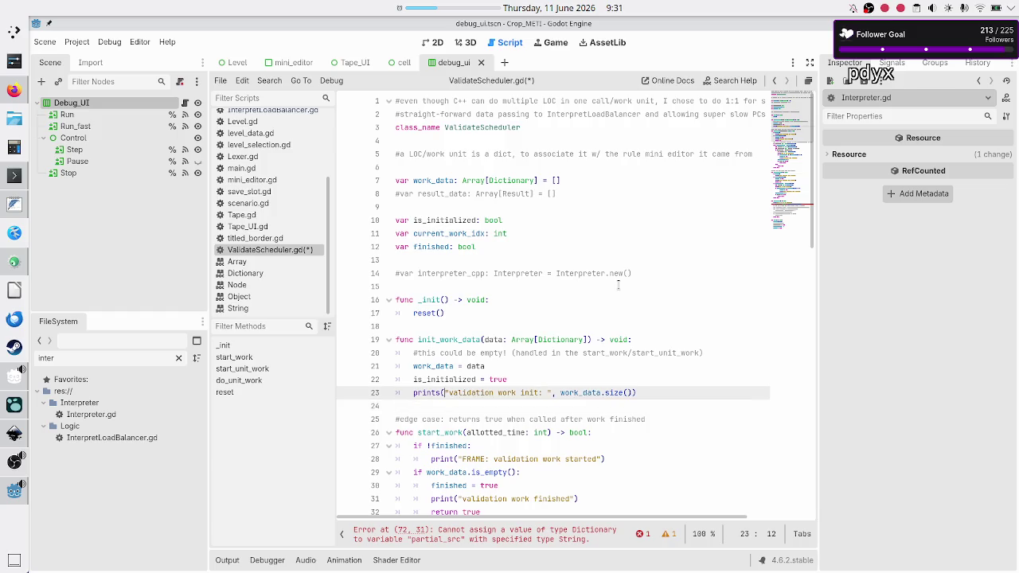
{"action": "key", "text": "shift+End"}
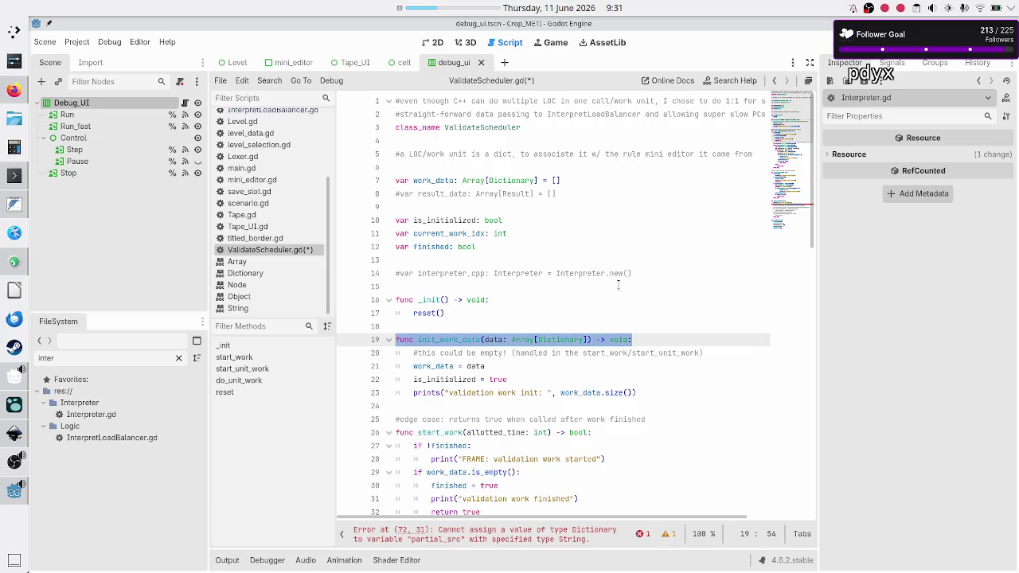
{"action": "key", "text": "Up"}
{"action": "key", "text": "Up"}
{"action": "key", "text": "Up"}
{"action": "key", "text": "Down"}
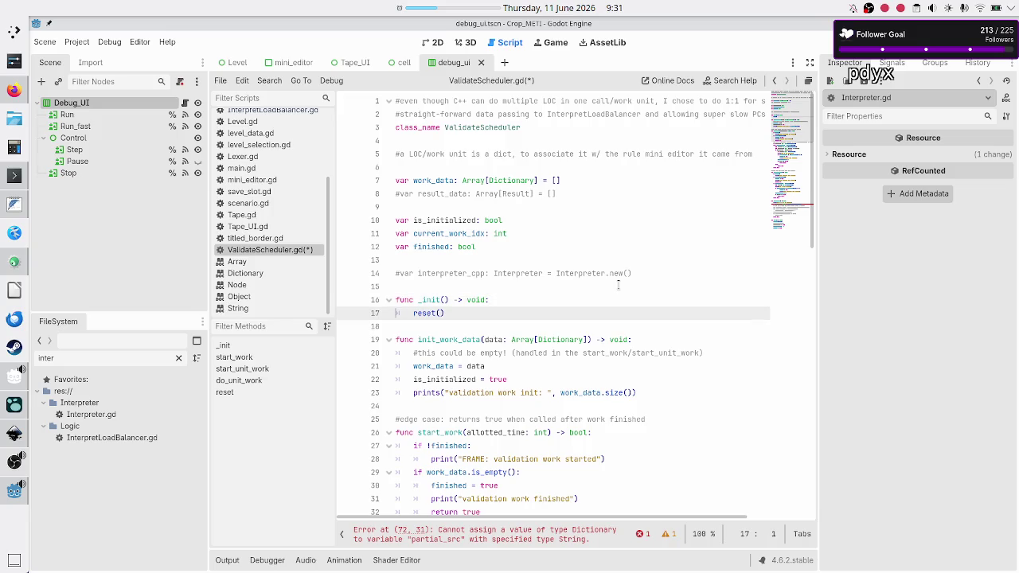
{"action": "key", "text": "shift+End"}
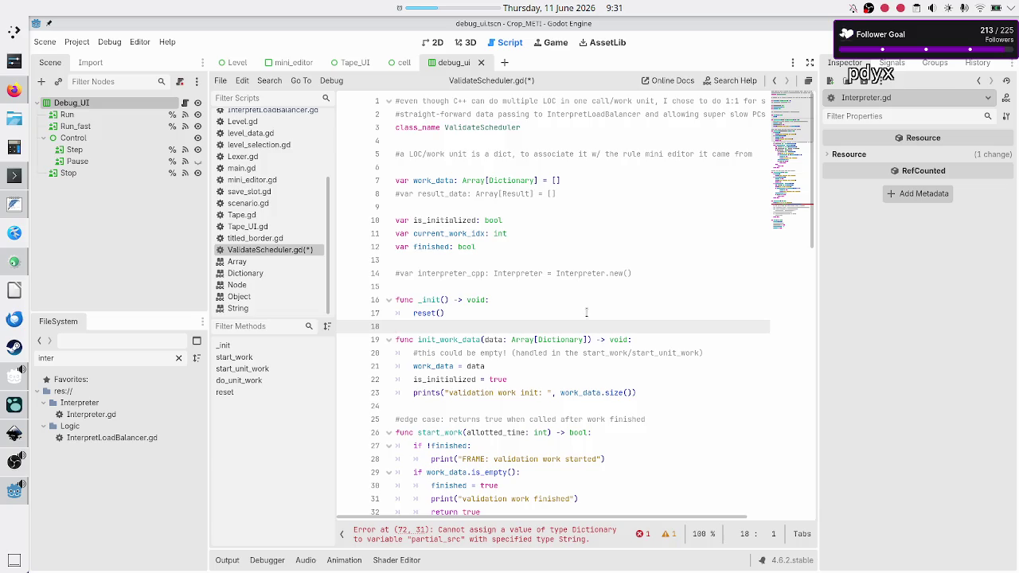
{"action": "scroll", "coordinate": [586, 318], "scroll_direction": "down", "scroll_amount": 15}
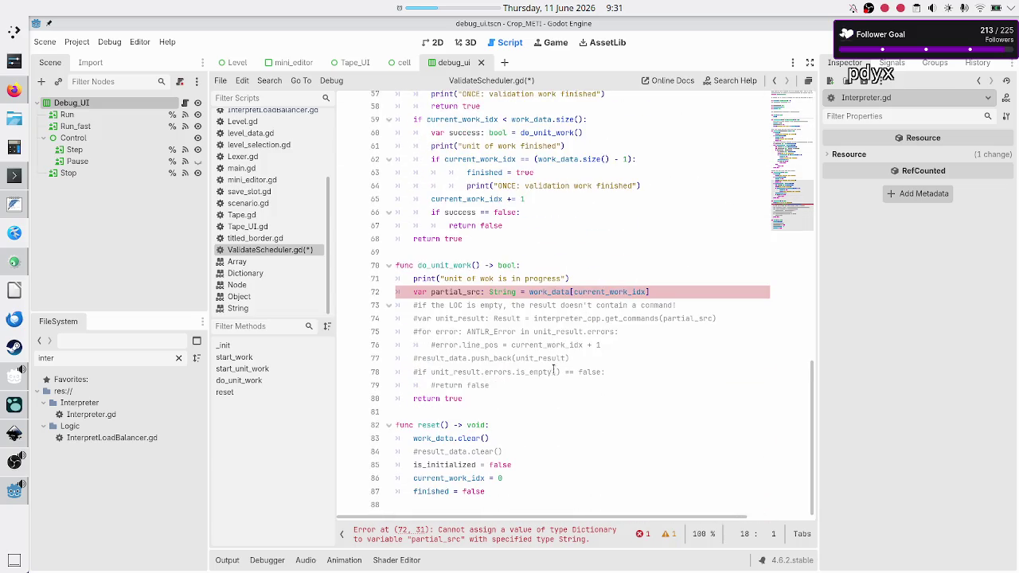
{"action": "left_click", "coordinate": [450, 439]}
{"action": "double_click", "coordinate": [450, 438]}
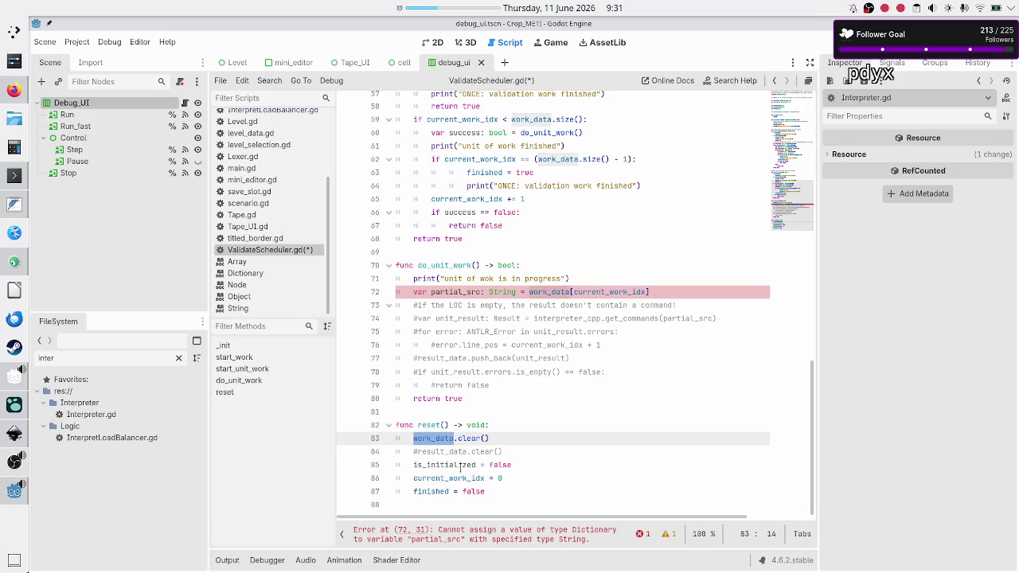
{"action": "double_click", "coordinate": [450, 467]}
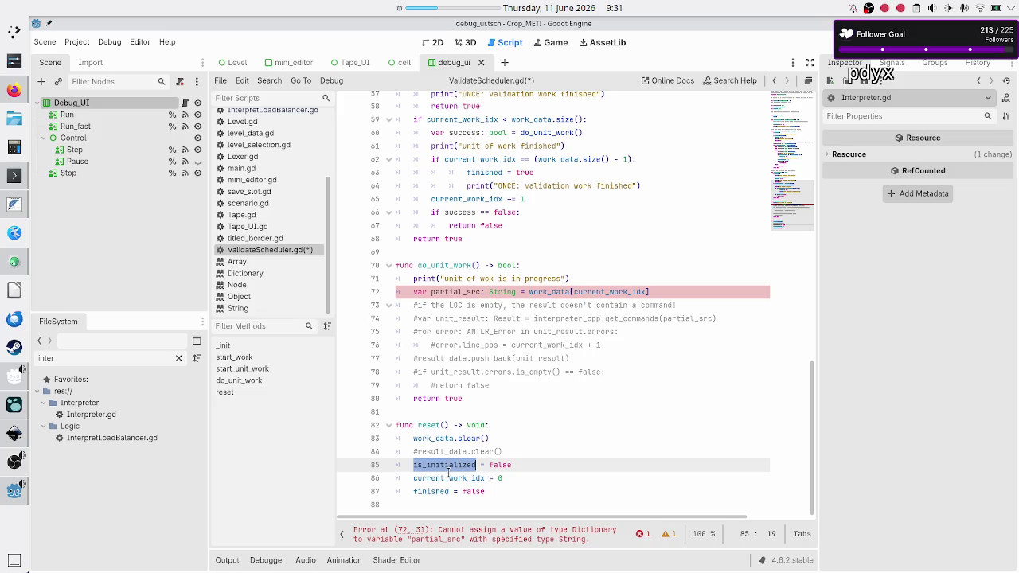
{"action": "double_click", "coordinate": [448, 478]}
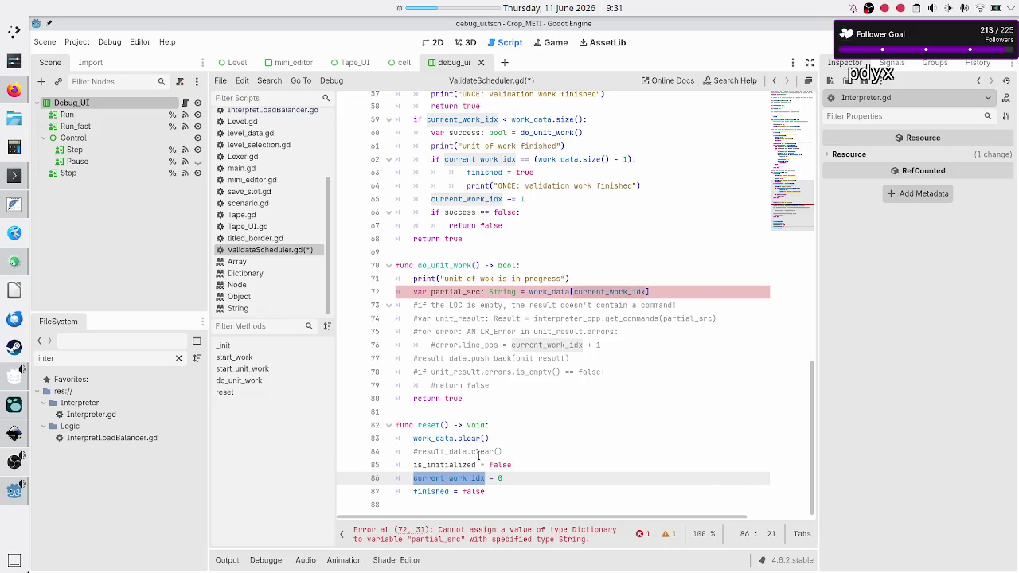
{"action": "left_click", "coordinate": [479, 452]}
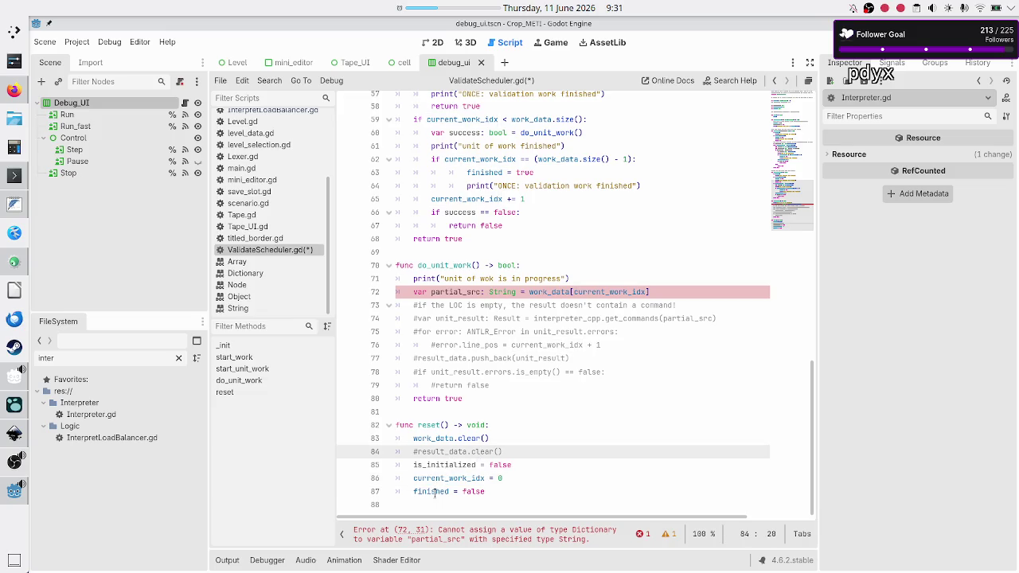
{"action": "scroll", "coordinate": [485, 406], "scroll_direction": "up", "scroll_amount": 7}
{"action": "scroll", "coordinate": [486, 406], "scroll_direction": "up", "scroll_amount": 8}
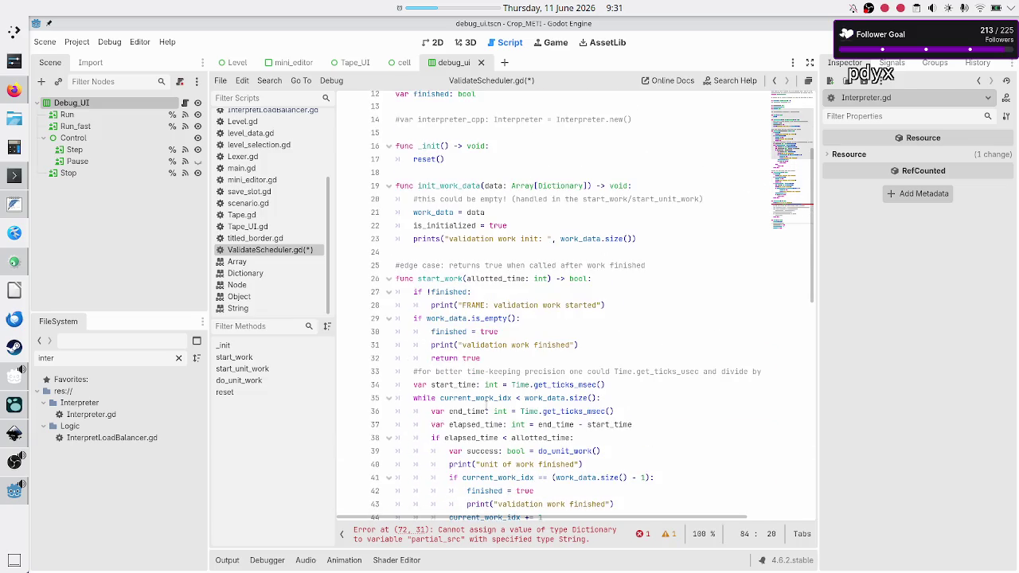
{"action": "scroll", "coordinate": [486, 404], "scroll_direction": "up", "scroll_amount": 4}
{"action": "left_click", "coordinate": [502, 312]}
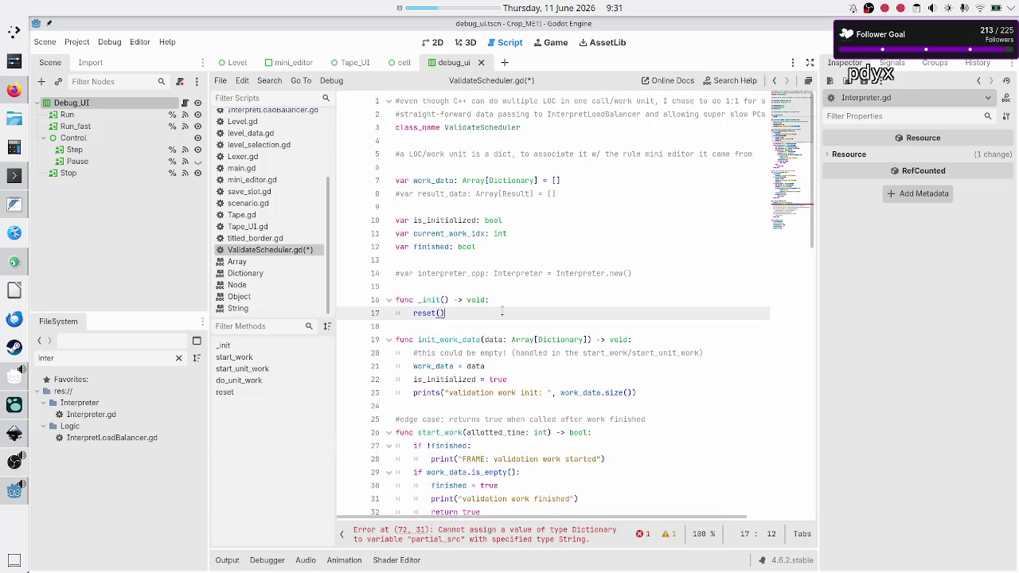
- Add a reset() call as the first line inside init_work_data
{"action": "key", "text": "Down"}
{"action": "key", "text": "Down"}
{"action": "key", "text": "End"}
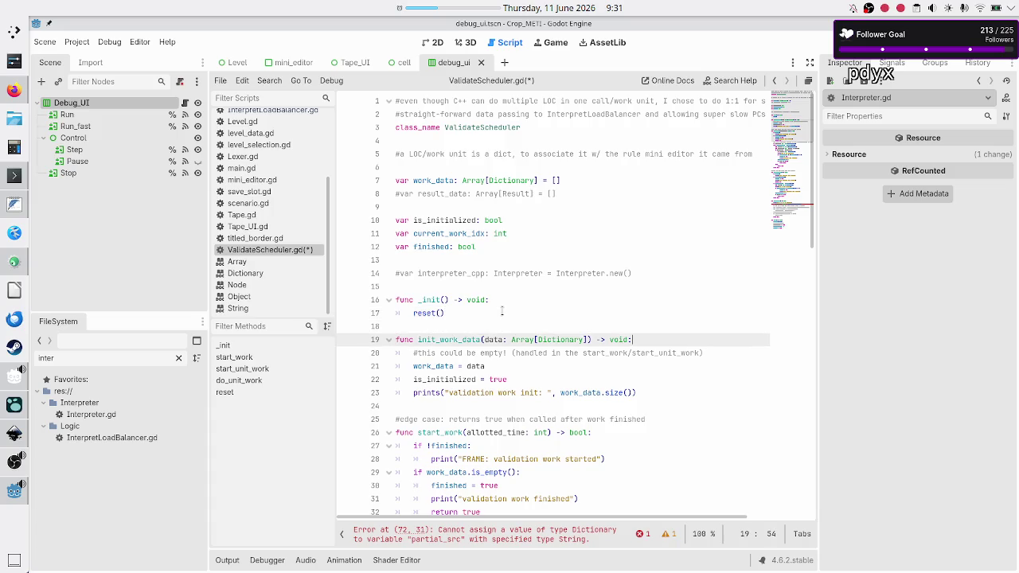
{"action": "key", "text": "Return"}
{"action": "type", "text": "reset()"}
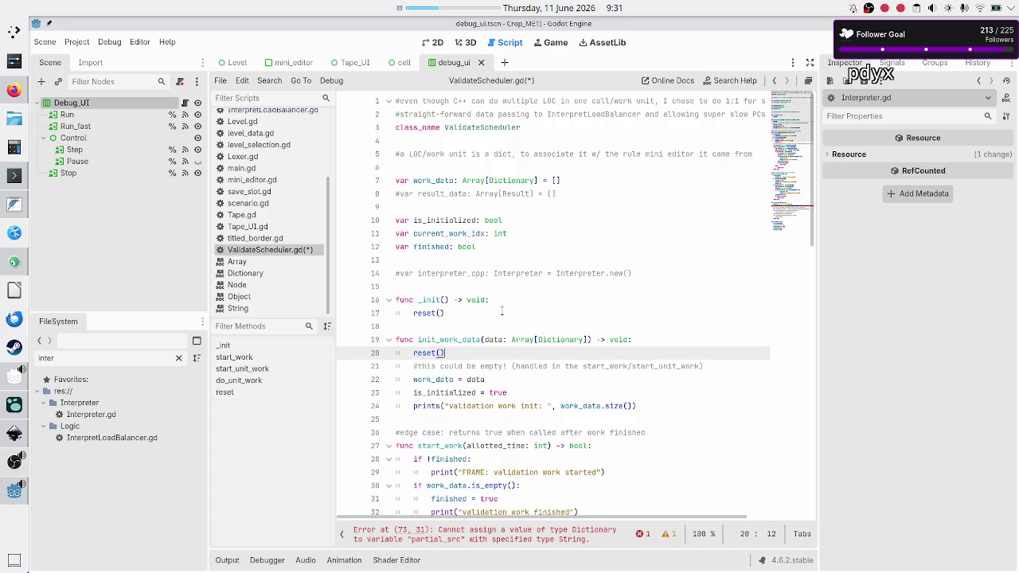
- Delete the two-line _init() -> void function along with its reset() call
{"action": "key", "text": "Up"}
{"action": "key", "text": "Up"}
{"action": "key", "text": "Up"}
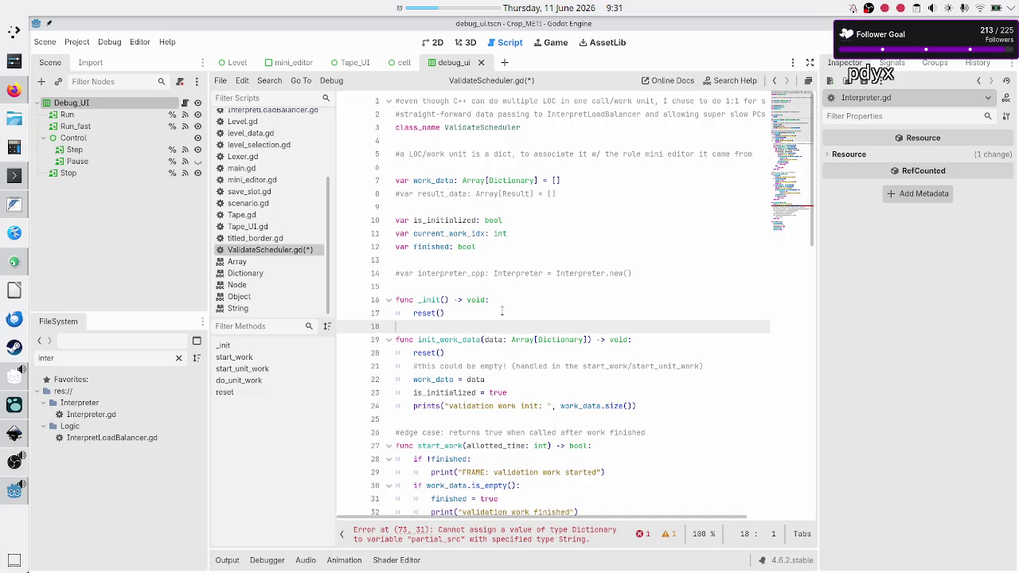
{"action": "key", "text": "Down"}
{"action": "key", "text": "shift+Down"}
{"action": "key", "text": "shift+Down"}
{"action": "key", "text": "shift+Left"}
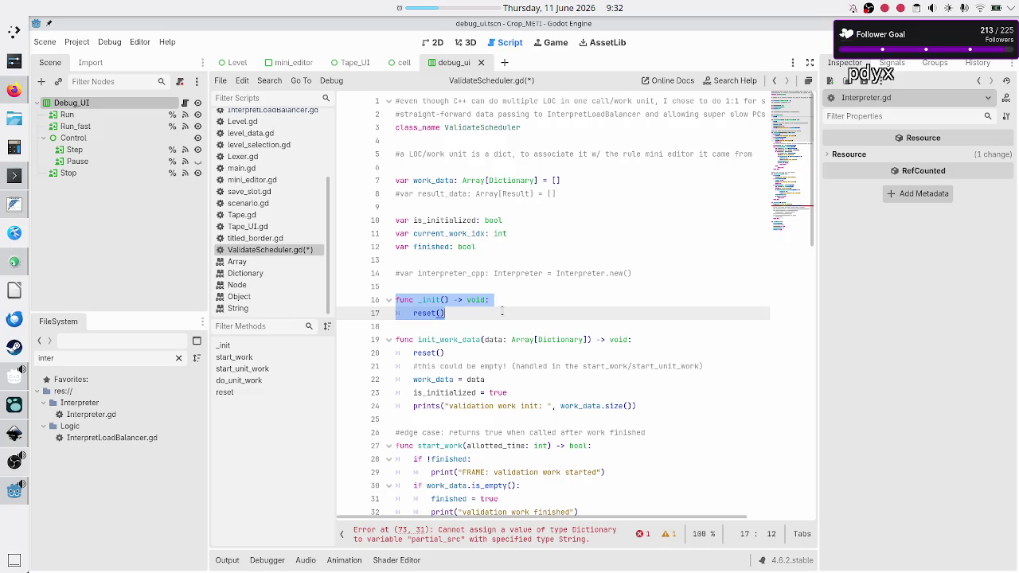
{"action": "key", "text": "Down"}
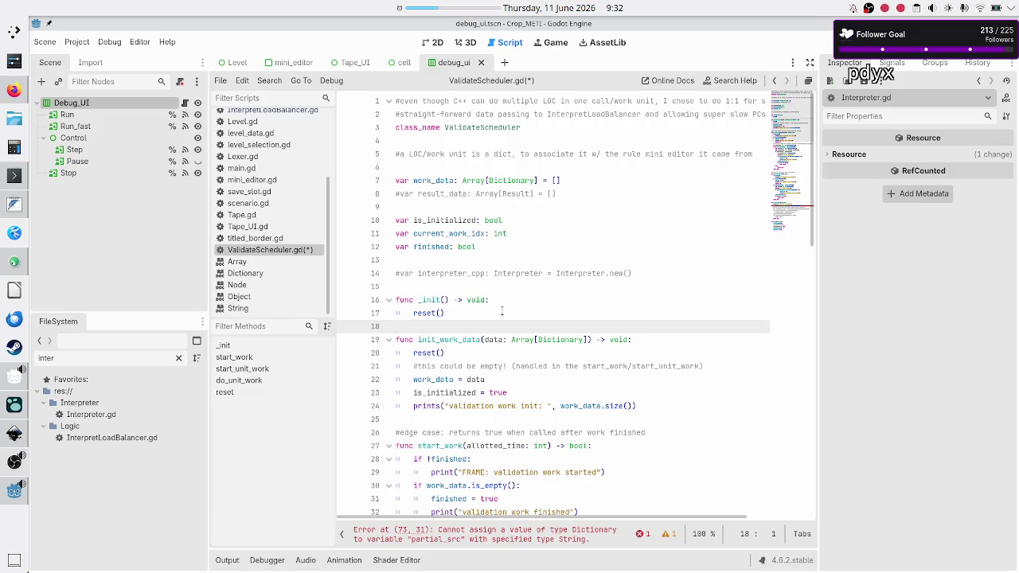
{"action": "key", "text": "Down"}
{"action": "key", "text": "shift+End"}
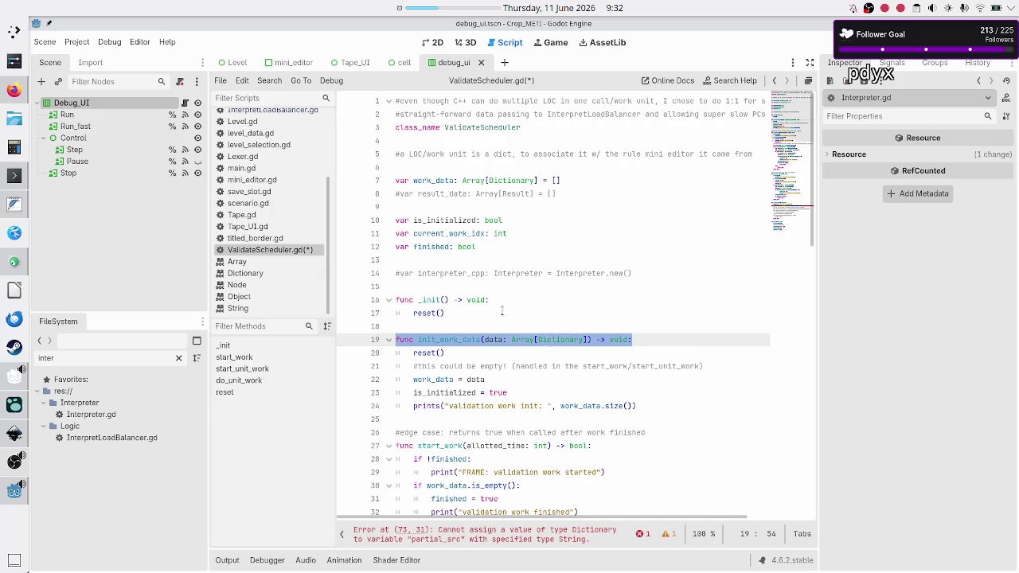
{"action": "key", "text": "Up"}
{"action": "key", "text": "Up"}
{"action": "key", "text": "Up"}
{"action": "key", "text": "Down"}
{"action": "key", "text": "shift+End"}
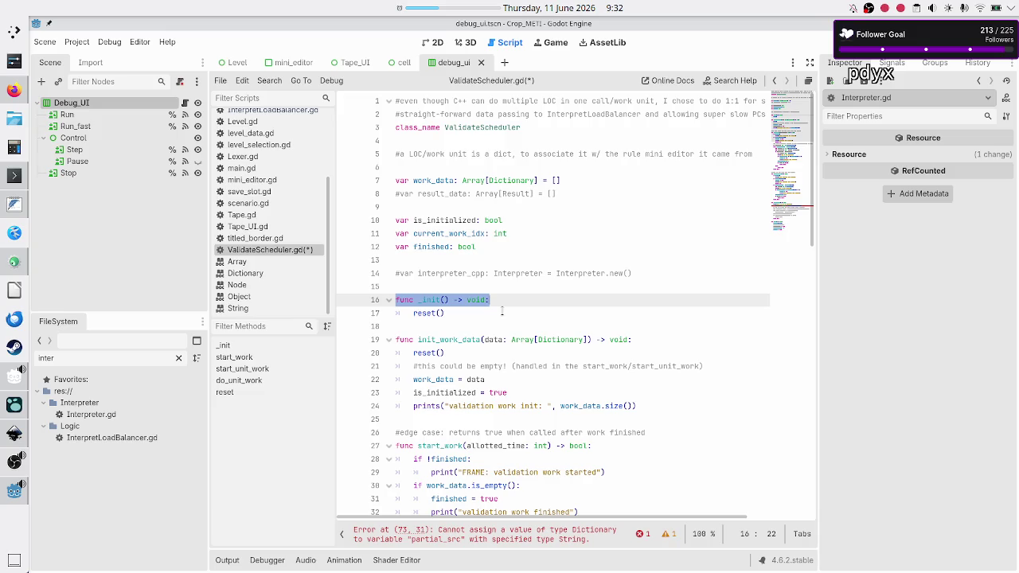
{"action": "key", "text": "shift+Down"}
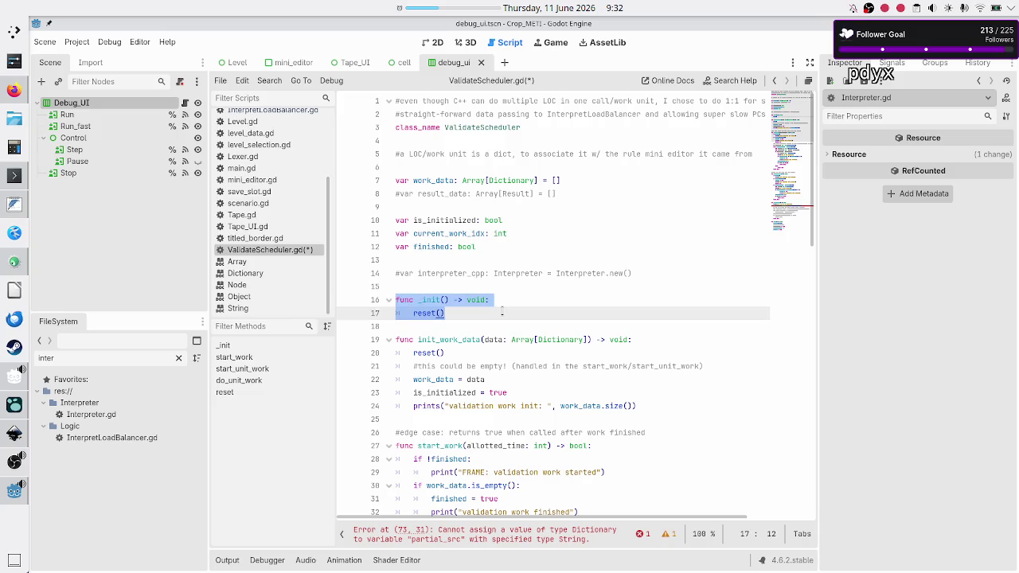
{"action": "key", "text": "BackSpace"}
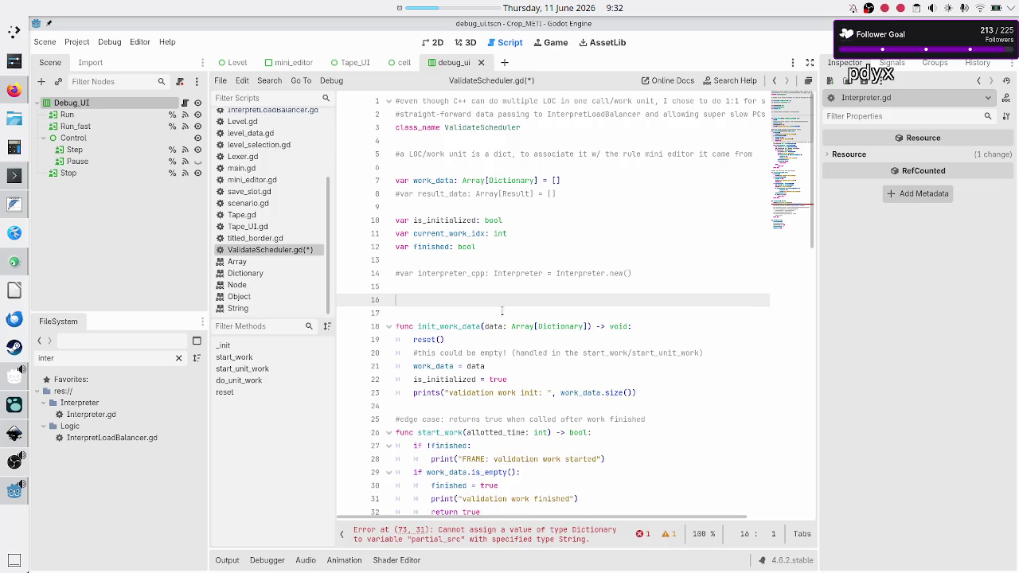
- Delete the leftover blank line at line 16, then look over init_work_data and start_work
{"action": "key", "text": "BackSpace"}
{"action": "key", "text": "BackSpace"}
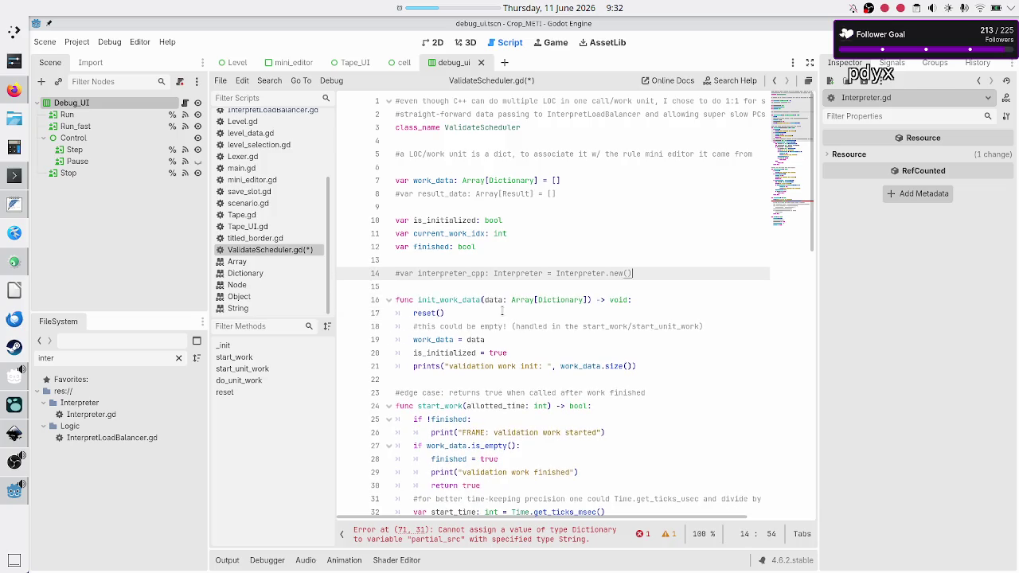
{"action": "key", "text": "Down"}
{"action": "key", "text": "Down"}
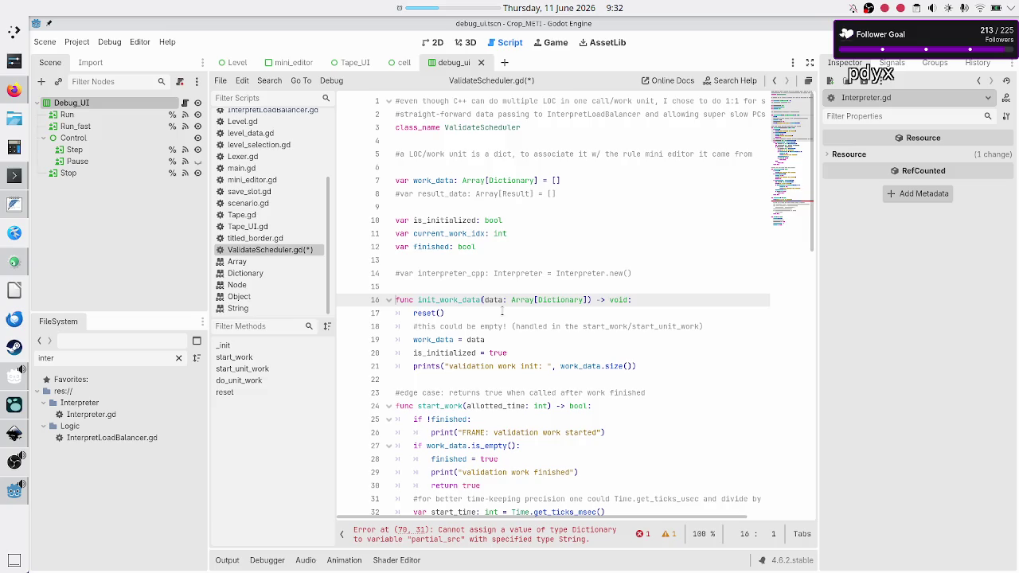
{"action": "key", "text": "Down"}
{"action": "key", "text": "Down"}
{"action": "key", "text": "Down"}
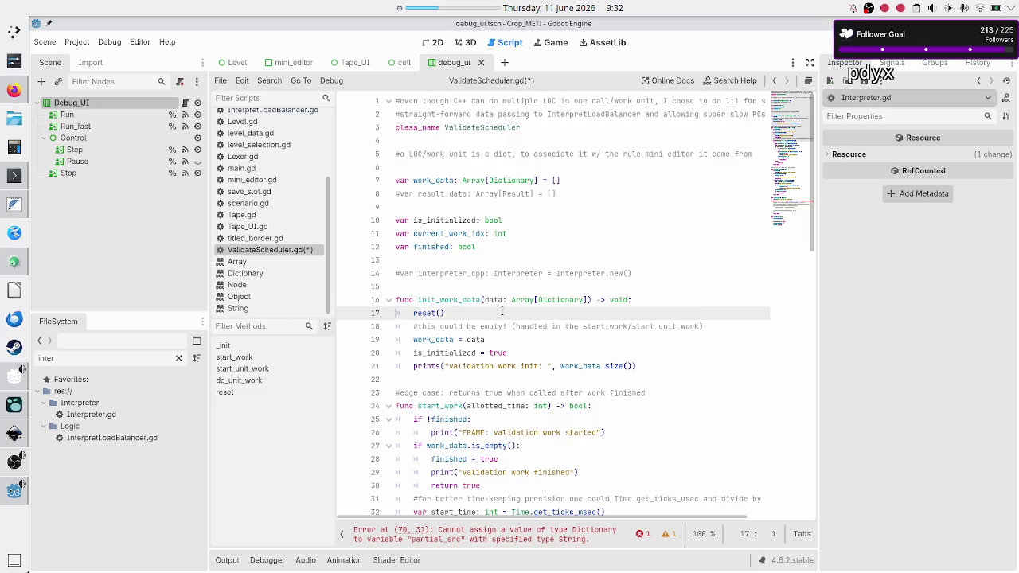
{"action": "key", "text": "Down"}
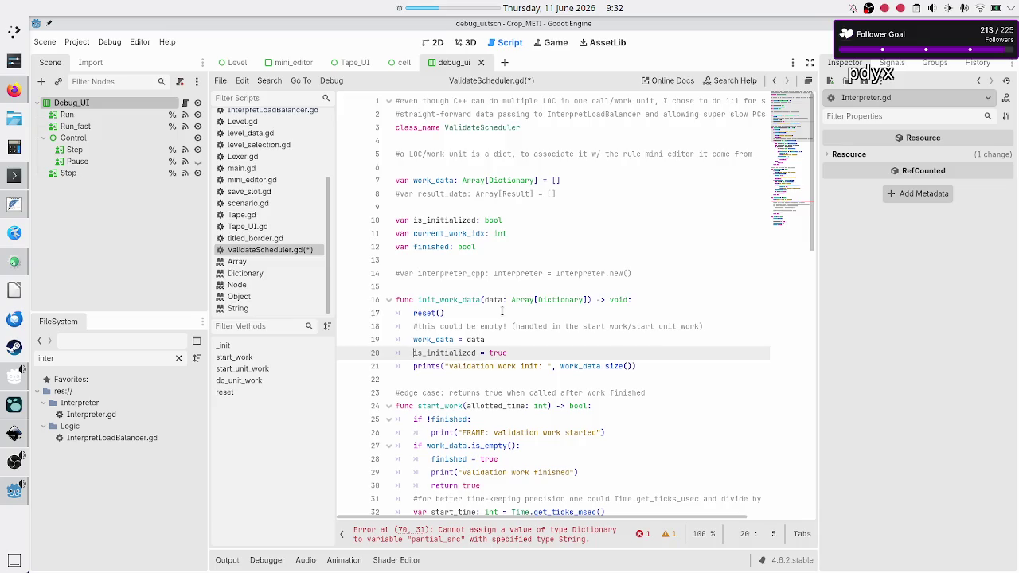
{"action": "key", "text": "Down"}
{"action": "key", "text": "Down"}
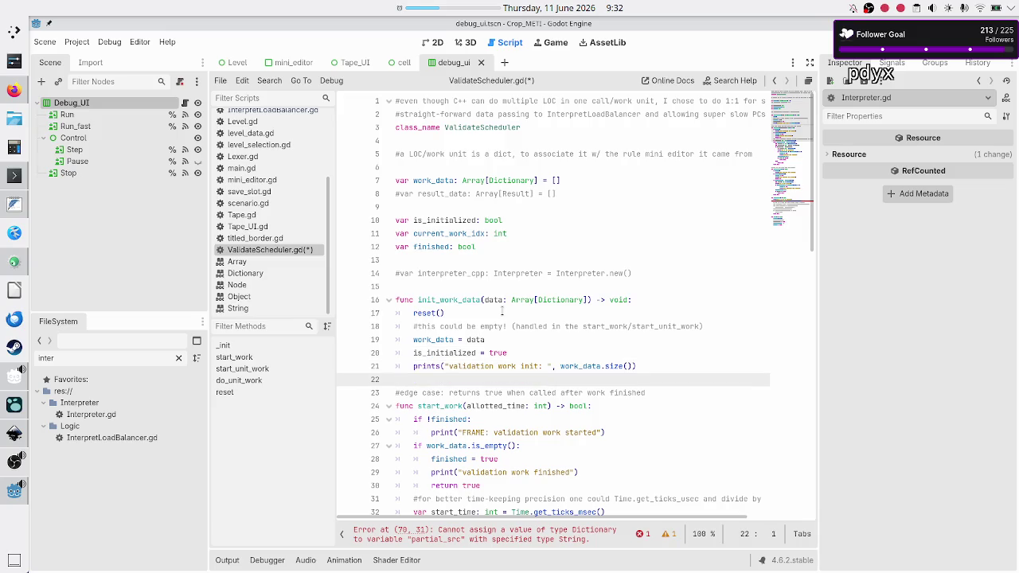
{"action": "scroll", "coordinate": [551, 280], "scroll_direction": "down", "scroll_amount": 4}
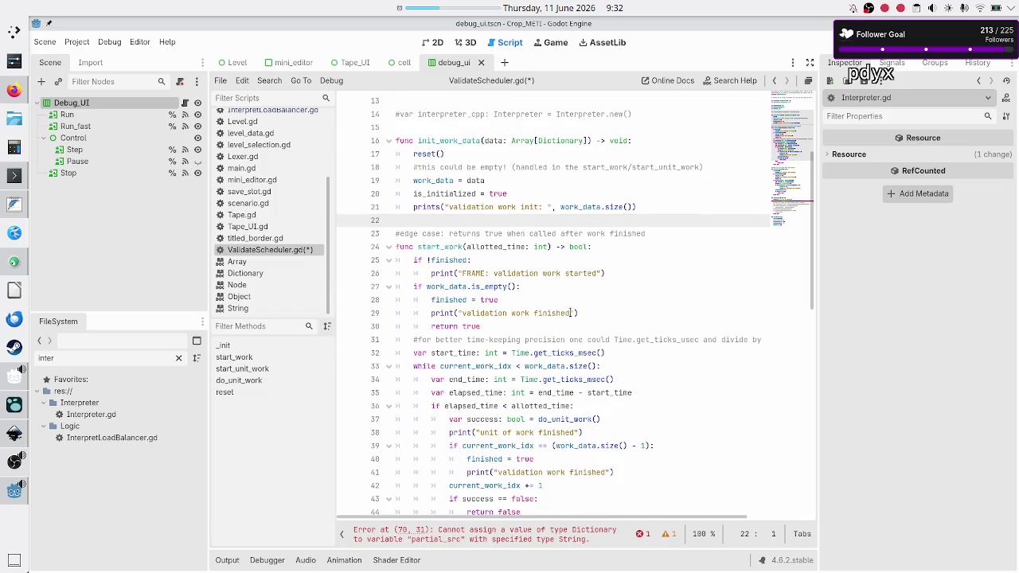
{"action": "key", "text": "Down"}
{"action": "key", "text": "Down"}
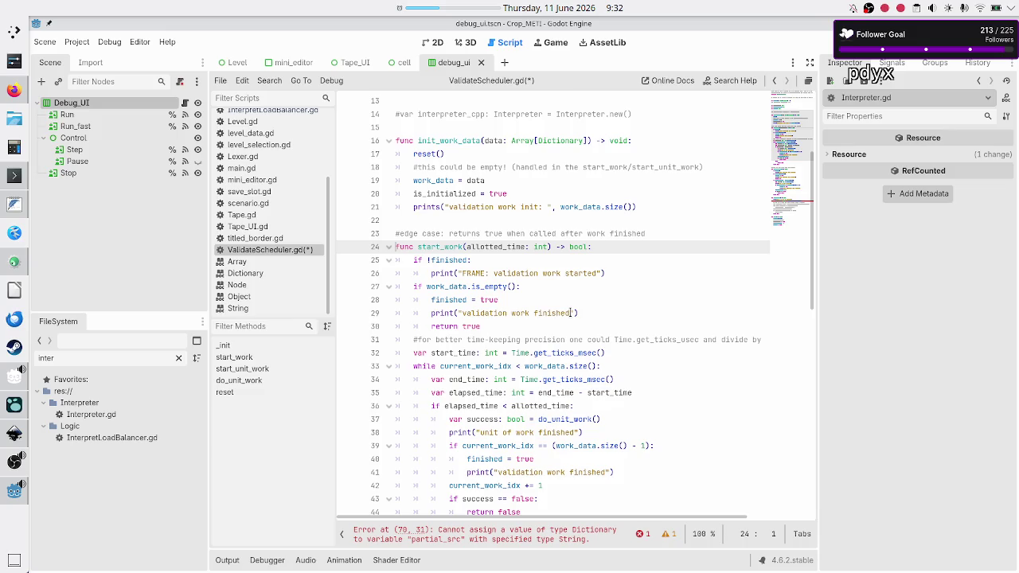
{"action": "key", "text": "Down"}
{"action": "key", "text": "Down"}
{"action": "key", "text": "Down"}
{"action": "key", "text": "Down"}
{"action": "key", "text": "Down"}
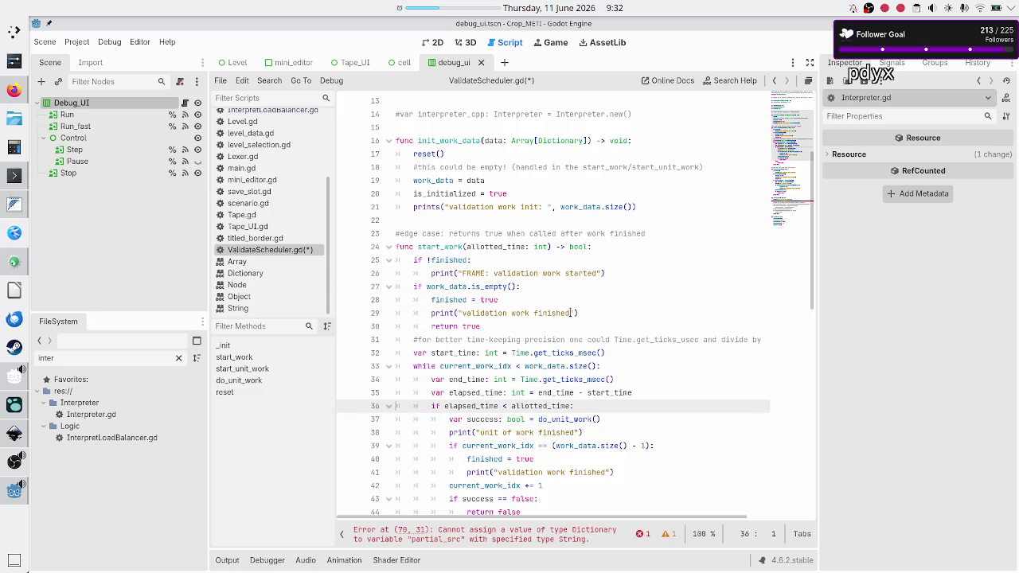
{"action": "key", "text": "Up"}
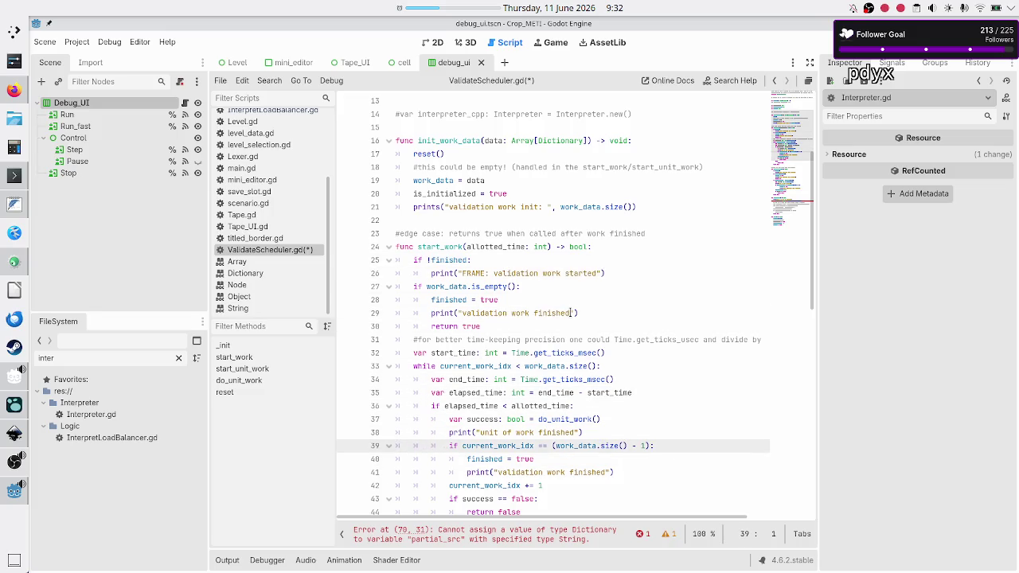
{"action": "key", "text": "Up"}
{"action": "key", "text": "Up"}
{"action": "key", "text": "Up"}
{"action": "key", "text": "Down"}
{"action": "key", "text": "Down"}
{"action": "key", "text": "Down"}
{"action": "key", "text": "Down"}
{"action": "key", "text": "Down"}
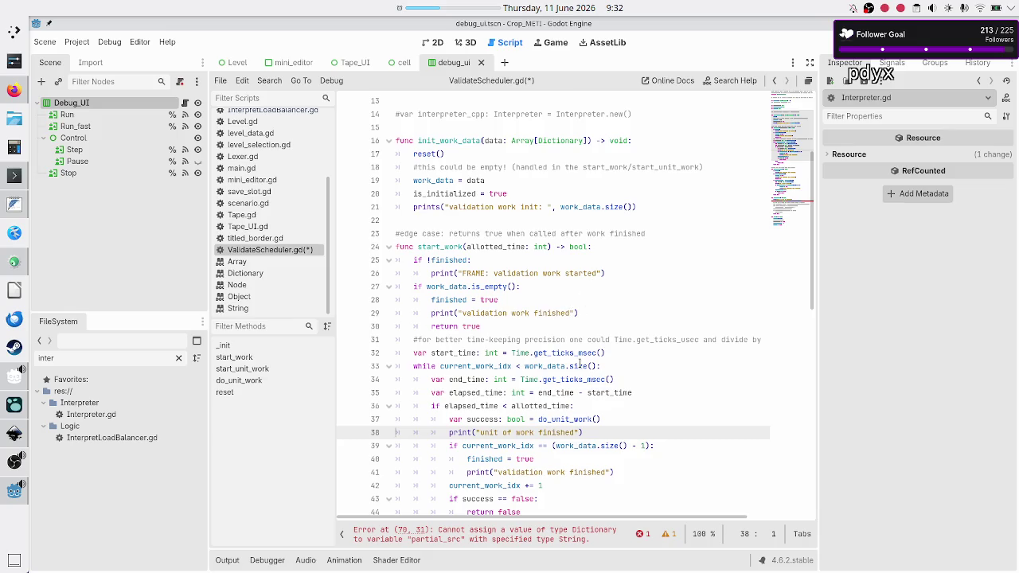
- Locate the do_unit_work call on line 37 and scroll to its definition at line 68
{"action": "scroll", "coordinate": [579, 364], "scroll_direction": "down", "scroll_amount": 3}
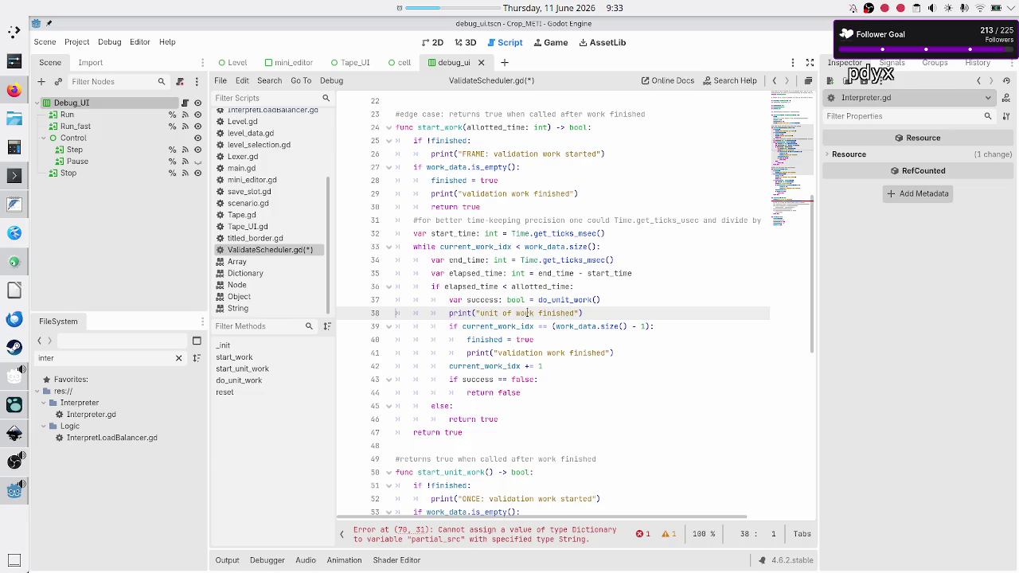
{"action": "mouse_move", "coordinate": [567, 300]}
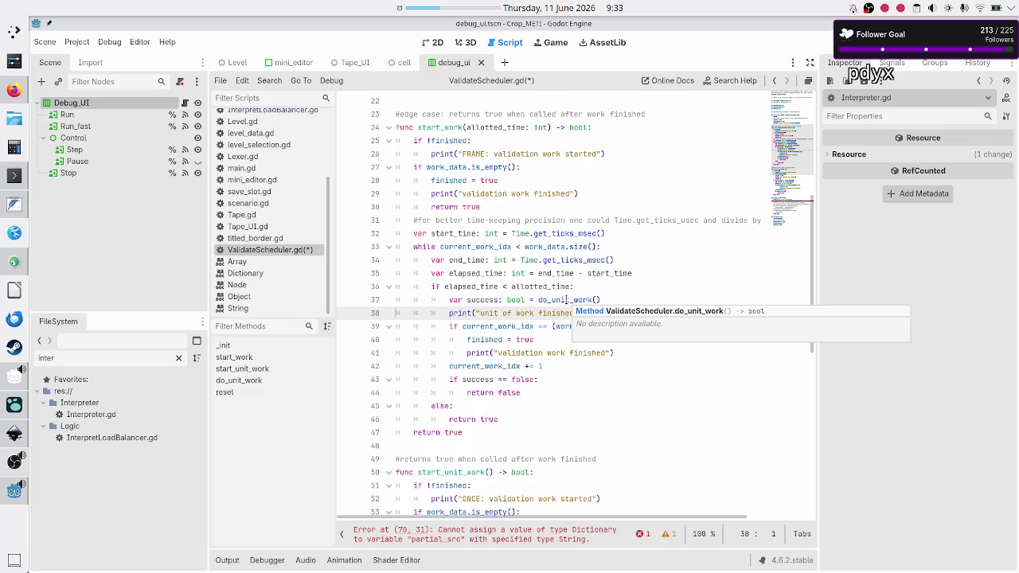
{"action": "double_click", "coordinate": [567, 300]}
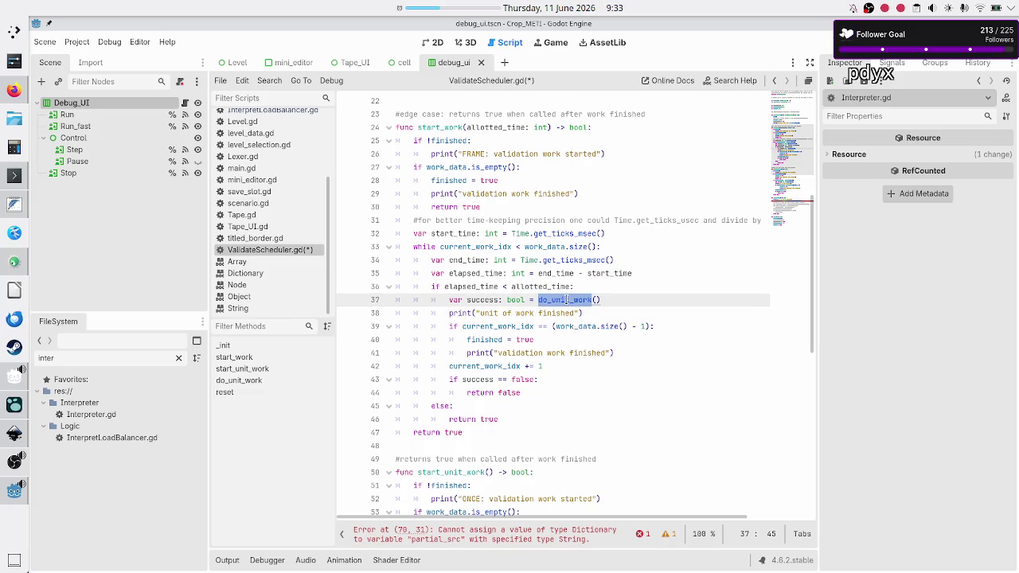
{"action": "left_click", "coordinate": [566, 300]}
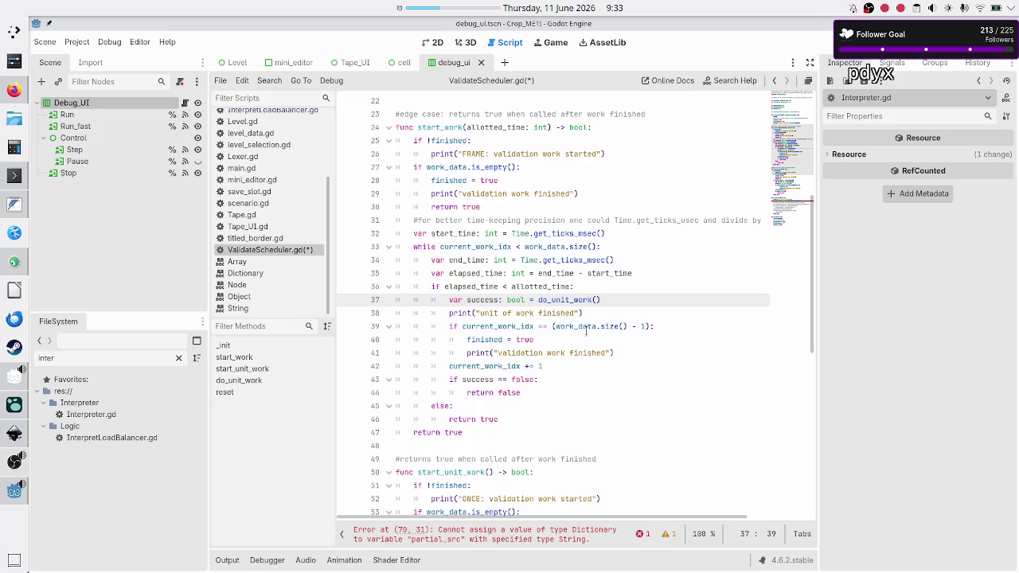
{"action": "scroll", "coordinate": [514, 387], "scroll_direction": "down", "scroll_amount": 5}
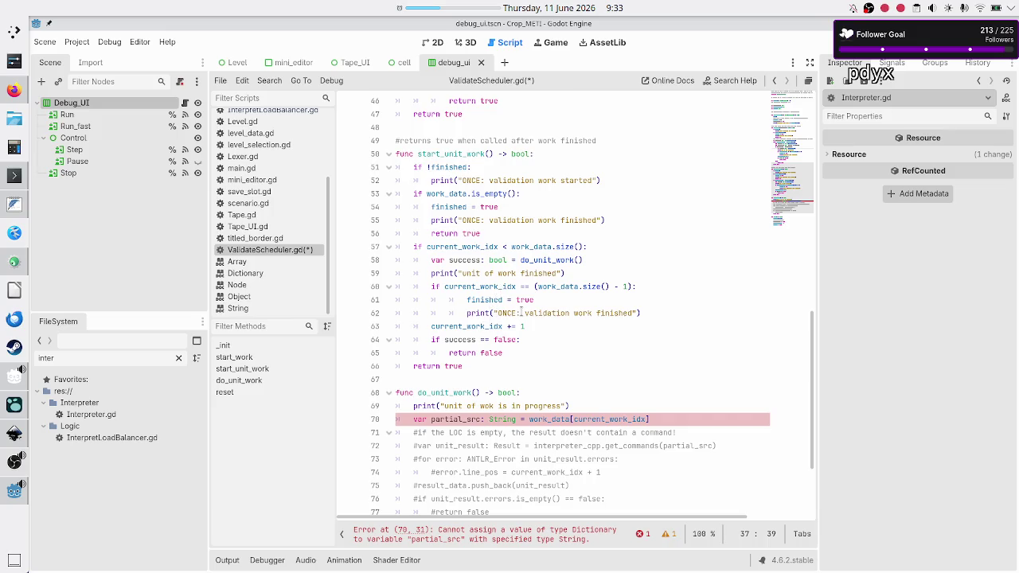
- Change line 70 to var LOC: String = work_data[current_work_idx]["LOC"]
{"action": "scroll", "coordinate": [520, 288], "scroll_direction": "down", "scroll_amount": 3}
{"action": "scroll", "coordinate": [520, 288], "scroll_direction": "down", "scroll_amount": 1}
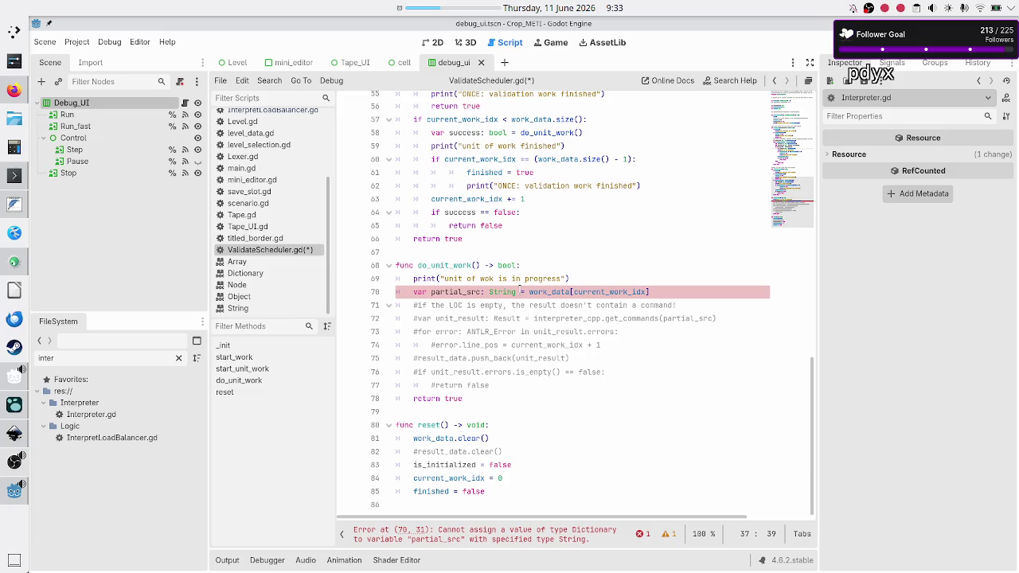
{"action": "double_click", "coordinate": [499, 292]}
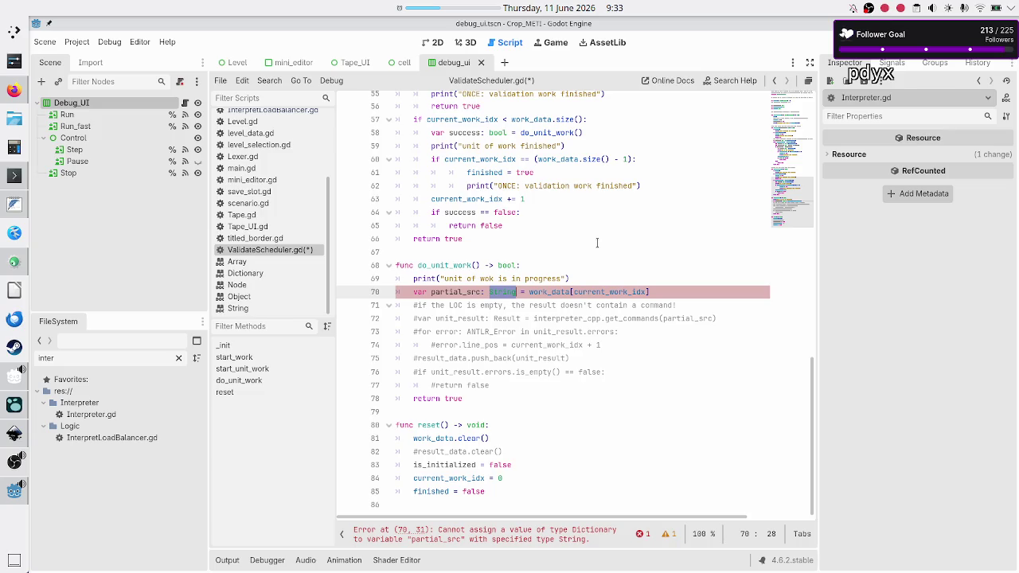
{"action": "key", "text": "Left"}
{"action": "key", "text": "BackSpace"}
{"action": "key", "text": "BackSpace"}
{"action": "key", "text": "BackSpace"}
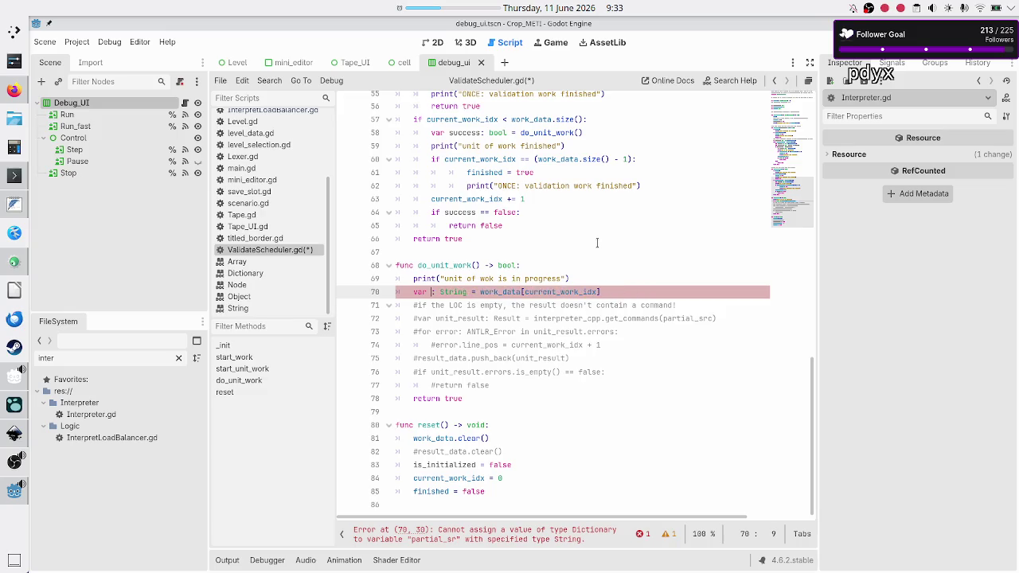
{"action": "type", "text": "LOC"}
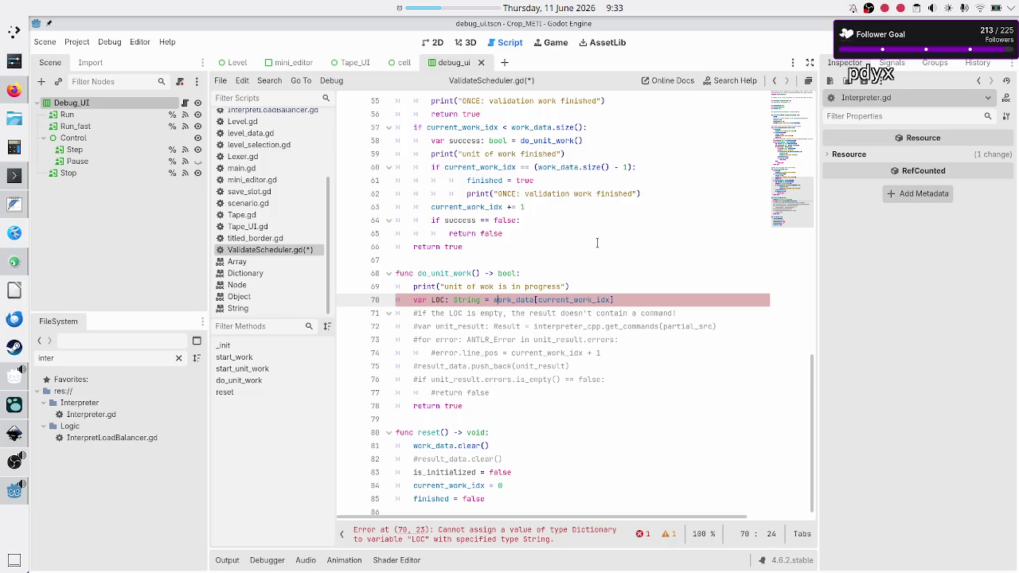
{"action": "key", "text": "ctrl+Right"}
{"action": "type", "text": "]"}
{"action": "type", "text": "[\"LOC"}
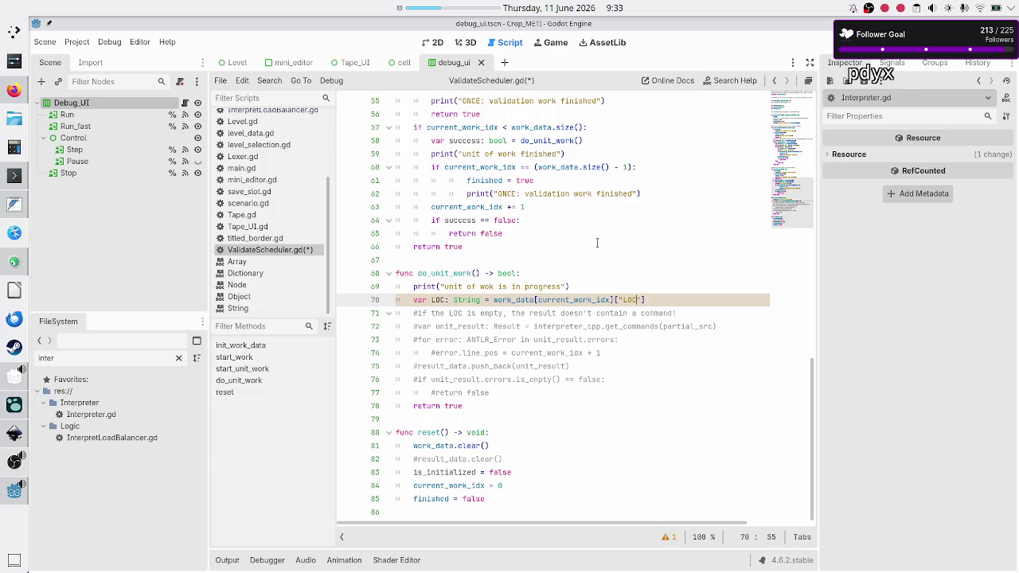
{"action": "key", "text": "Right"}
{"action": "key", "text": "Right"}
{"action": "key", "text": "Right"}
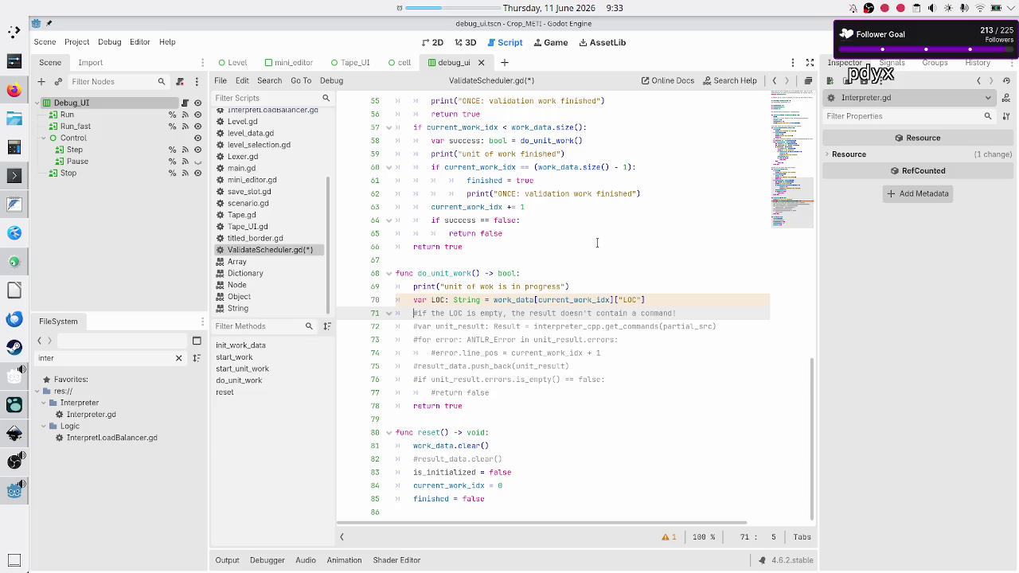
- Replace partial_src with LOC in the commented get_commands call on line 72
{"action": "key", "text": "Down"}
{"action": "key", "text": "Right"}
{"action": "key", "text": "Right"}
{"action": "key", "text": "Right"}
{"action": "key", "text": "Right"}
{"action": "key", "text": "Right"}
{"action": "key", "text": "Right"}
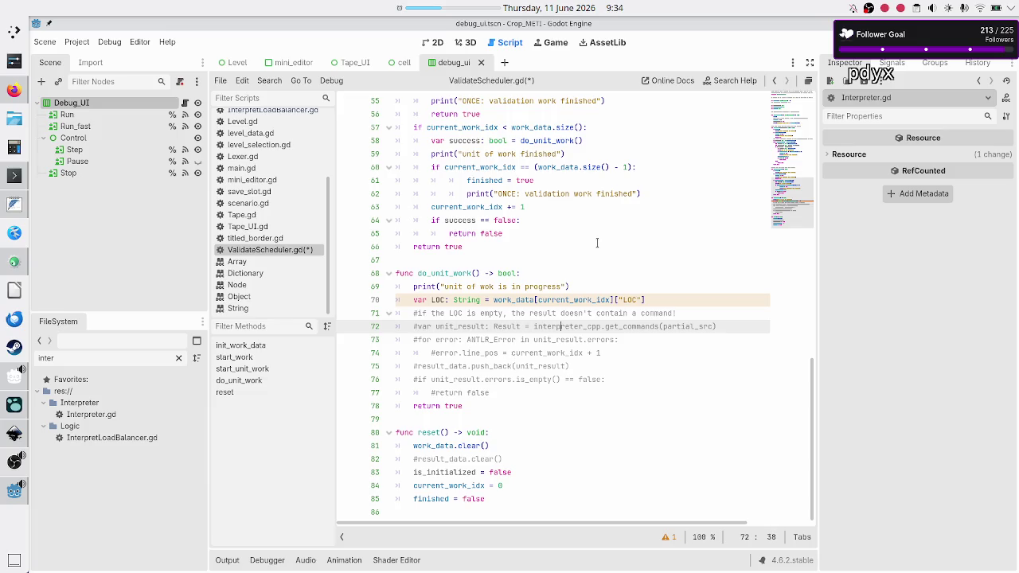
{"action": "key", "text": "Right"}
{"action": "key", "text": "Right"}
{"action": "key", "text": "Right"}
{"action": "key", "text": "BackSpace"}
{"action": "key", "text": "BackSpace"}
{"action": "key", "text": "BackSpace"}
{"action": "type", "text": "LOC"}
{"action": "key", "text": "Down"}
{"action": "key", "text": "Home"}
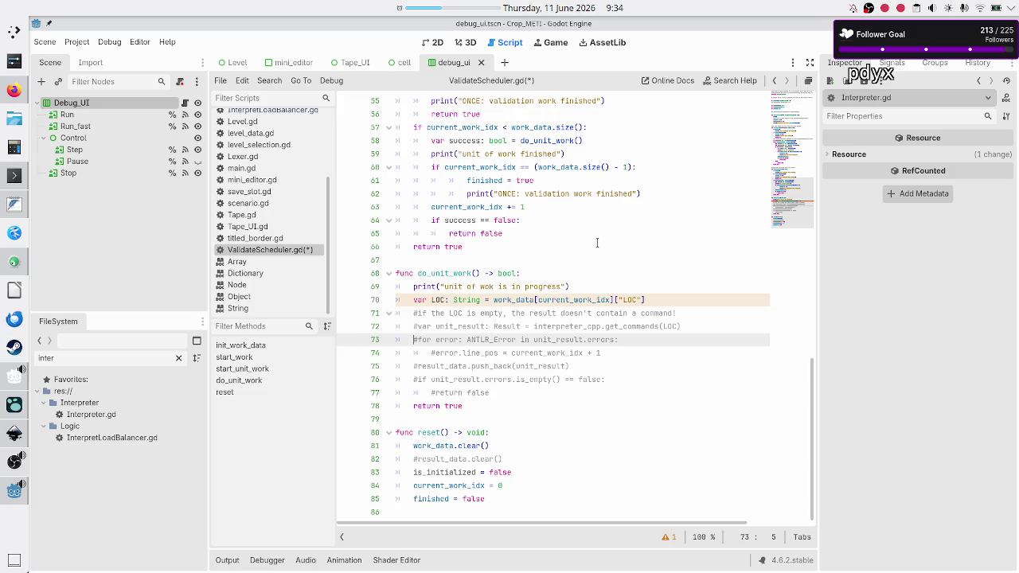
{"action": "key", "text": "Down"}
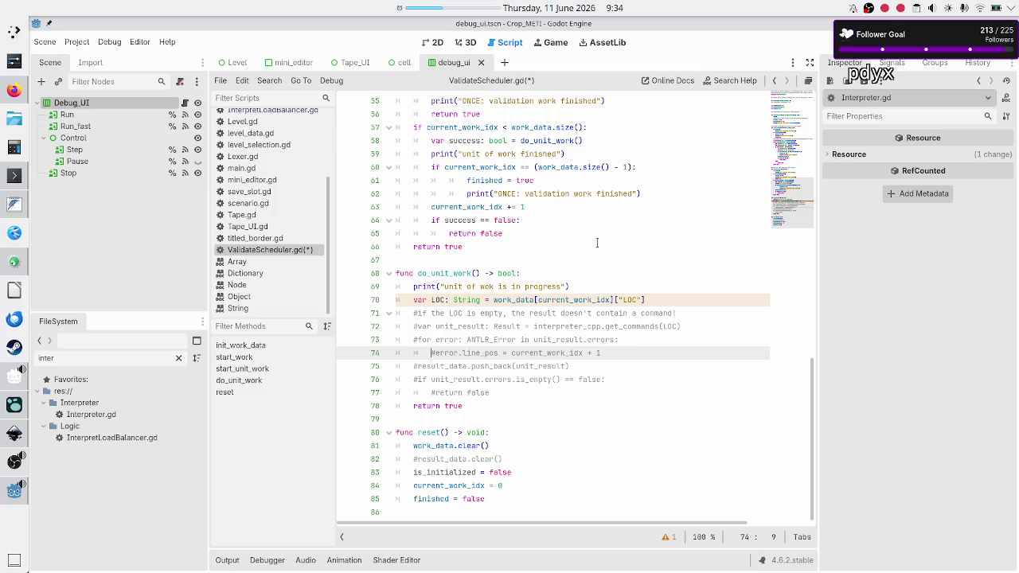
- Retype result_data as Array[Dictionary] on line 8 and uncomment its declaration
{"action": "scroll", "coordinate": [597, 243], "scroll_direction": "up", "scroll_amount": 15}
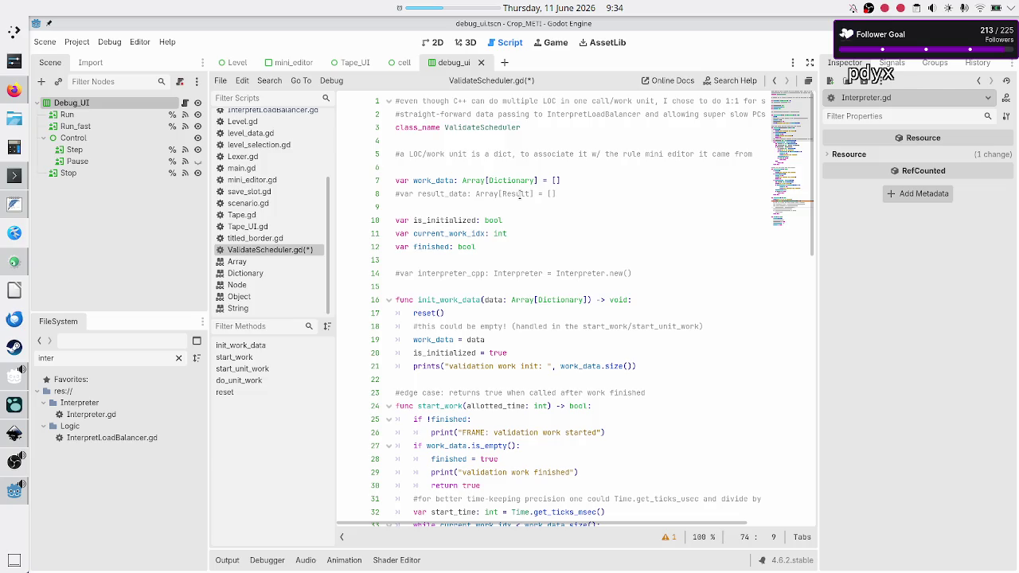
{"action": "double_click", "coordinate": [520, 193]}
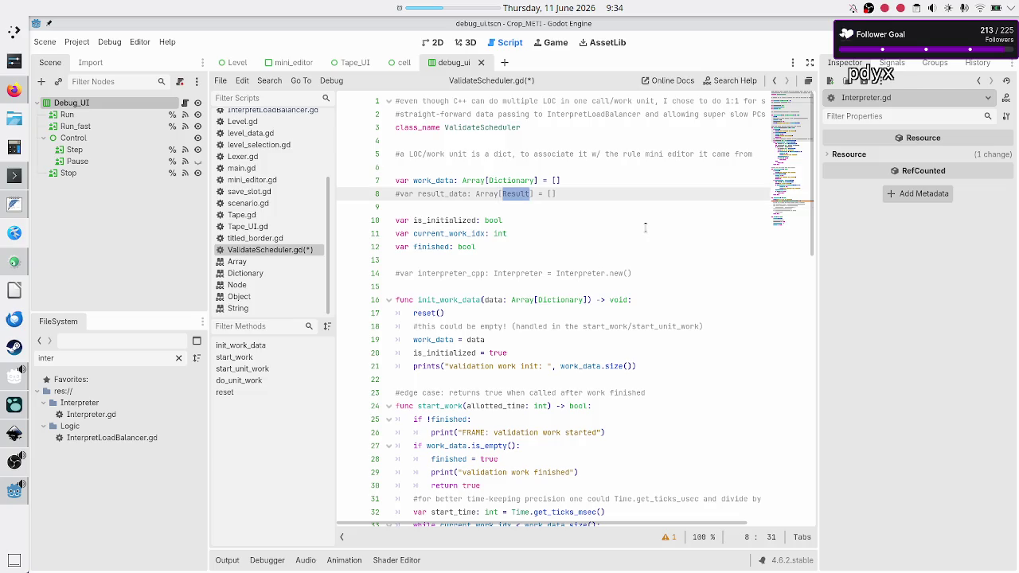
{"action": "type", "text": "D"}
{"action": "type", "text": "ictionary"}
{"action": "key", "text": "Up"}
{"action": "key", "text": "Up"}
{"action": "key", "text": "Down"}
{"action": "key", "text": "Down"}
{"action": "key", "text": "Home"}
{"action": "key", "text": "BackSpace"}
- Uncomment the result_data.clear() line in reset()
{"action": "key", "text": "Down"}
{"action": "key", "text": "Down"}
{"action": "key", "text": "Down"}
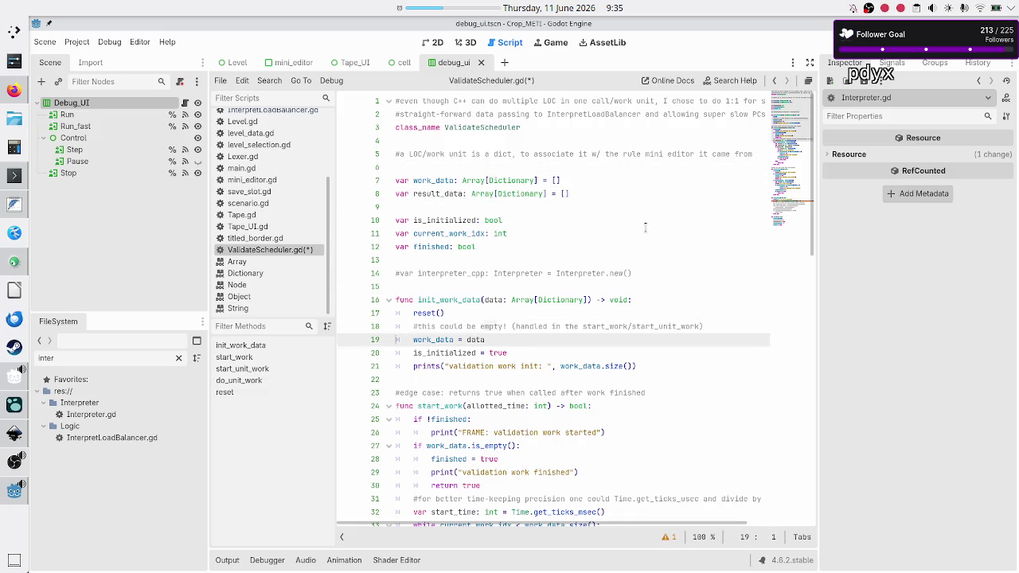
{"action": "key", "text": "Down"}
{"action": "key", "text": "Down"}
{"action": "key", "text": "Down"}
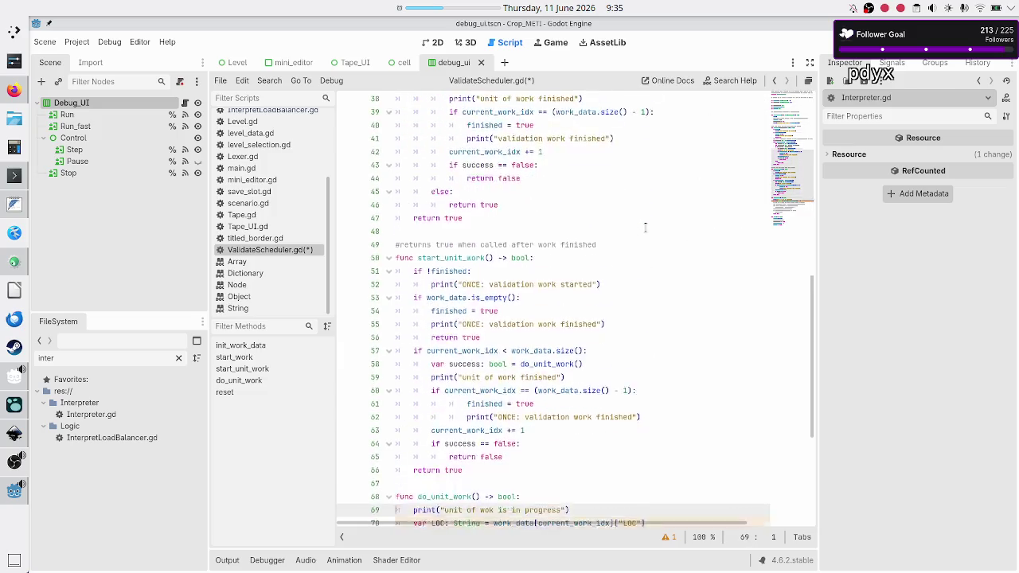
{"action": "key", "text": "Down"}
{"action": "key", "text": "Down"}
{"action": "key", "text": "Down"}
{"action": "key", "text": "Up"}
{"action": "key", "text": "Up"}
{"action": "key", "text": "Up"}
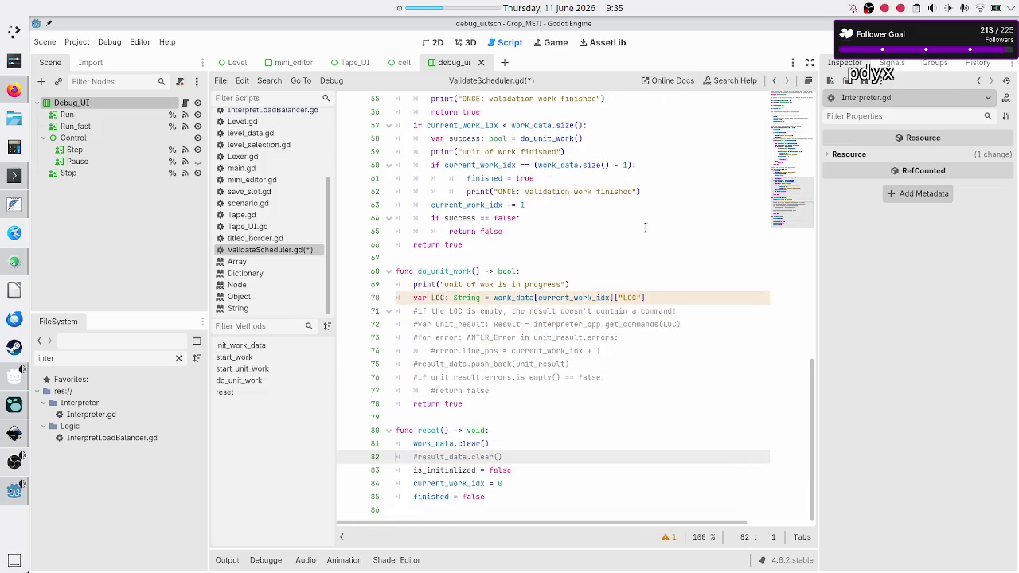
{"action": "key", "text": "BackSpace"}
{"action": "key", "text": "Up"}
{"action": "key", "text": "Up"}
{"action": "key", "text": "Up"}
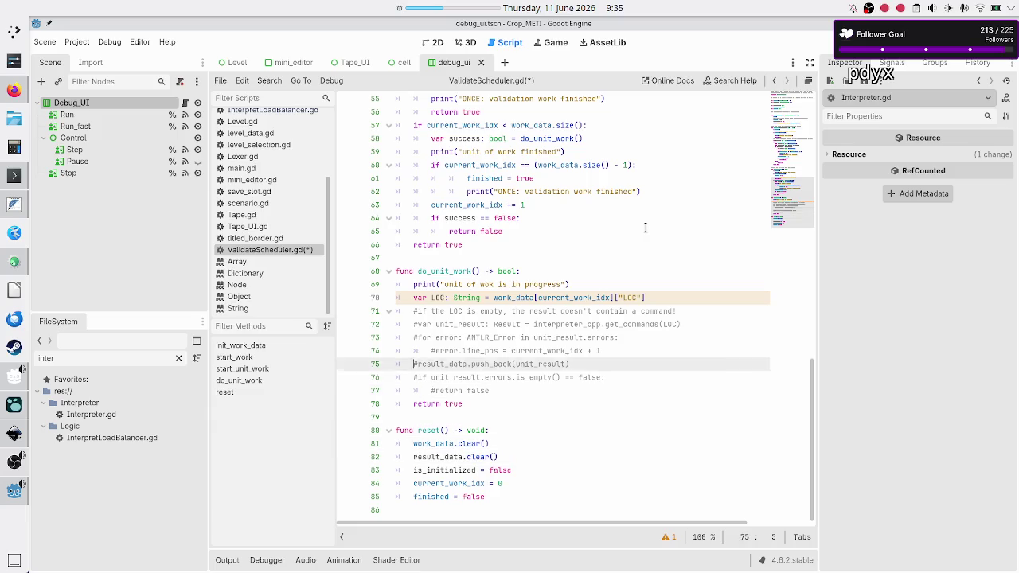
{"action": "key", "text": "Up"}
{"action": "key", "text": "Up"}
{"action": "key", "text": "Up"}
{"action": "key", "text": "Down"}
{"action": "key", "text": "Down"}
{"action": "key", "text": "Down"}
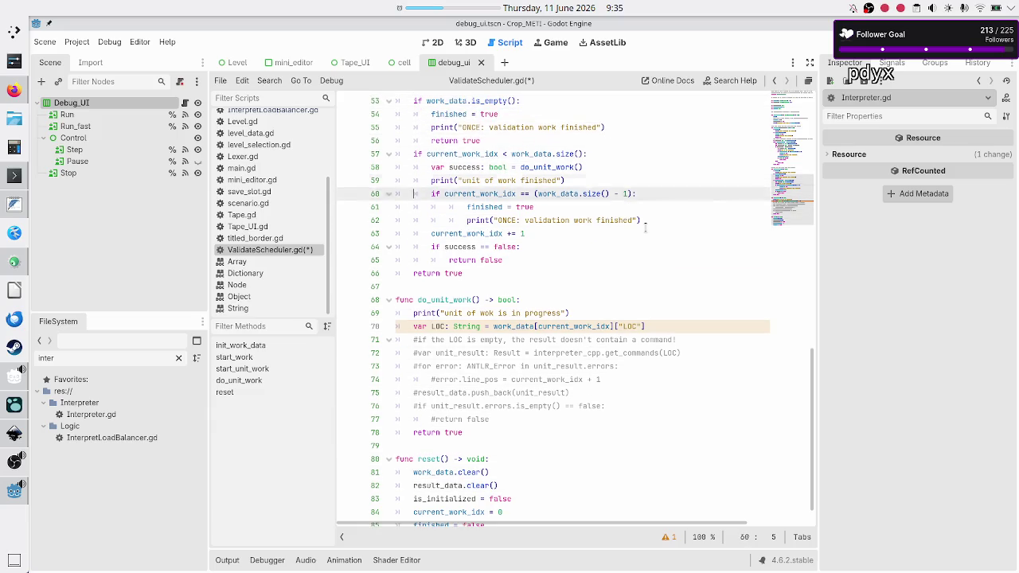
{"action": "key", "text": "Down"}
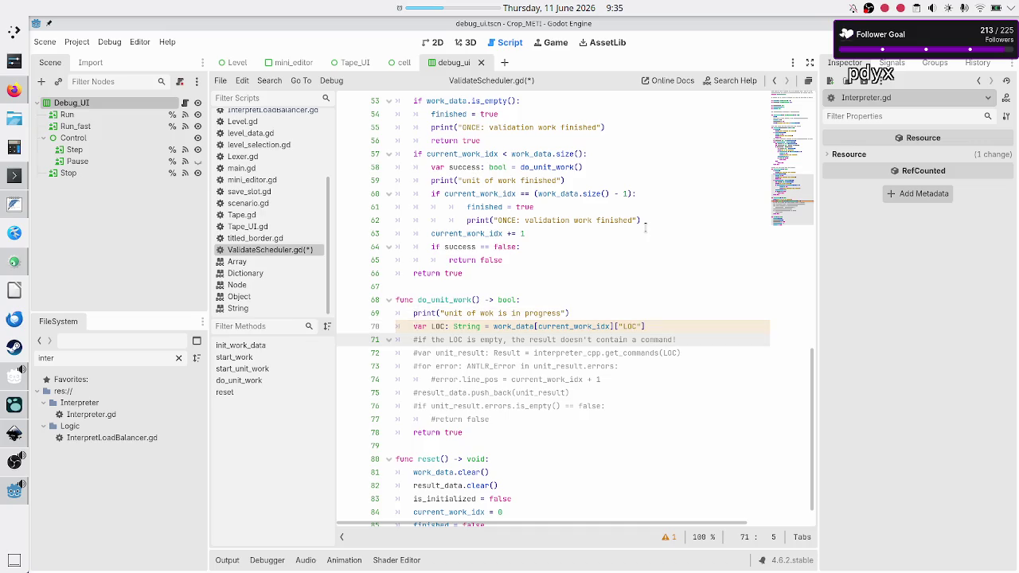
- Rewrite the commented push_back argument as a dictionary with "result": unit_result and a "rule" key
{"action": "key", "text": "Down"}
{"action": "key", "text": "Down"}
{"action": "key", "text": "Down"}
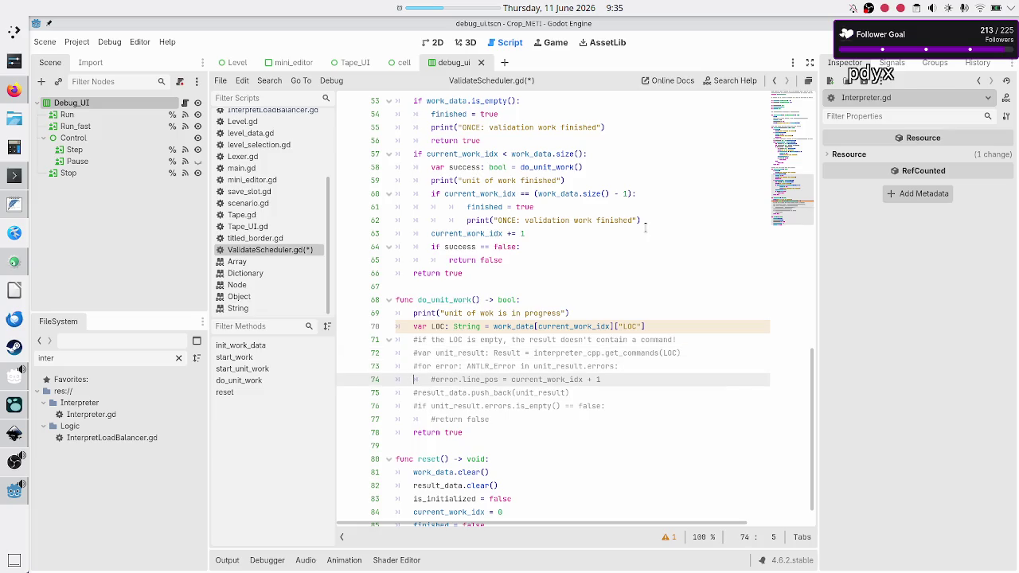
{"action": "key", "text": "Down"}
{"action": "key", "text": "BackSpace"}
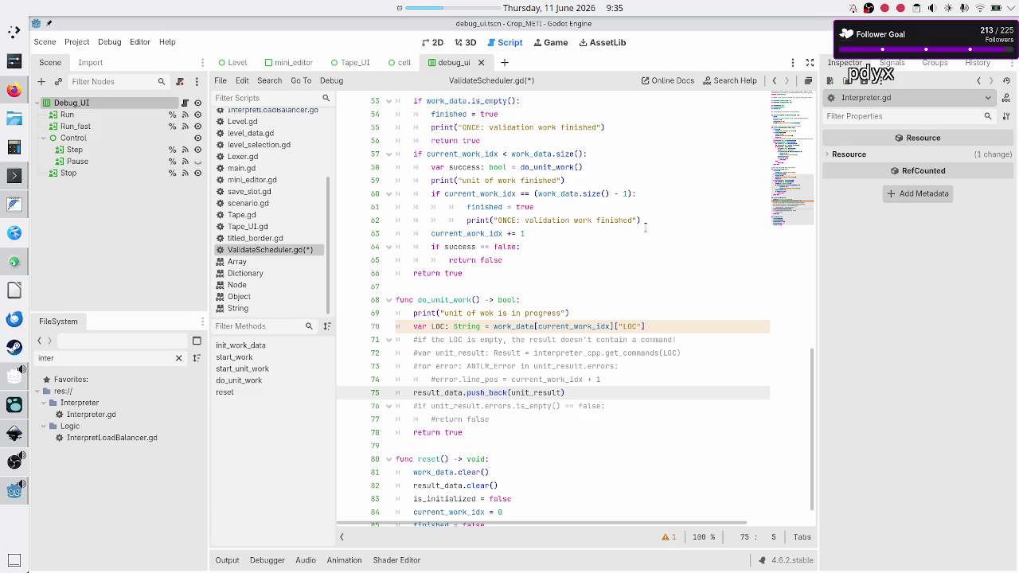
{"action": "type", "text": "#"}
{"action": "key", "text": "ctrl+Right"}
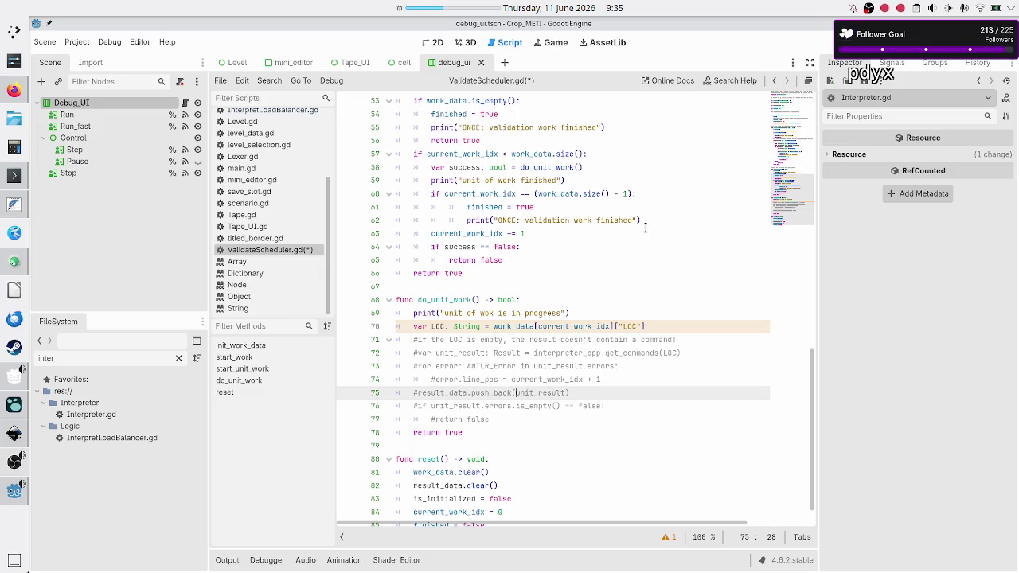
{"action": "type", "text": "l"}
{"action": "type", "text": "\"result"}
{"action": "type", "text": "\": "}
{"action": "type", "text": ", r"}
{"action": "key", "text": "BackSpace"}
{"action": "type", "text": "\"rule\""}
{"action": "type", "text": " :"}
{"action": "type", "text": ": "}
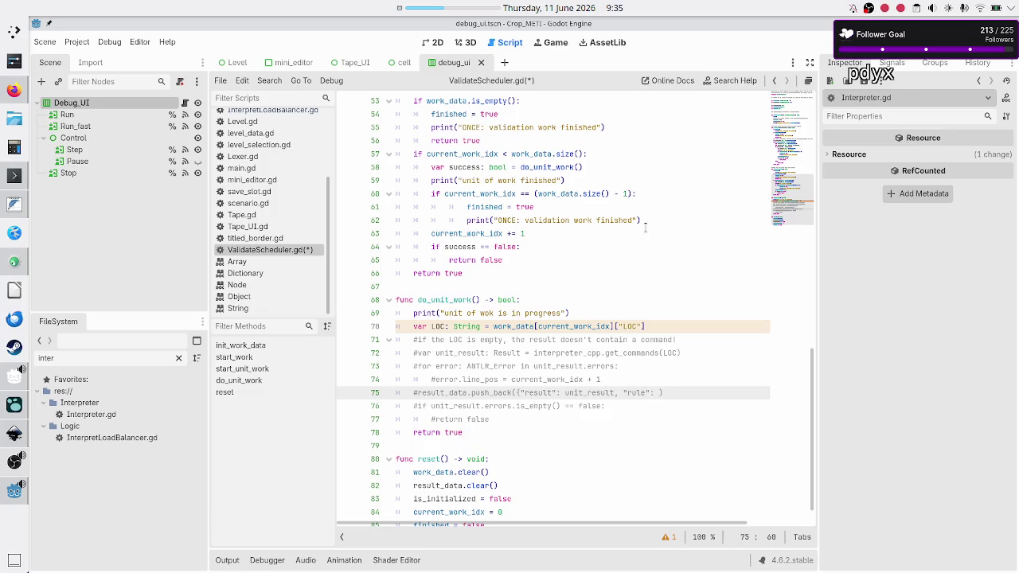
{"action": "type", "text": "}"}
- Set the rule value to work_data[current_work_idx]["rule"], reusing the lookup from line 70
{"action": "left_click", "coordinate": [494, 327]}
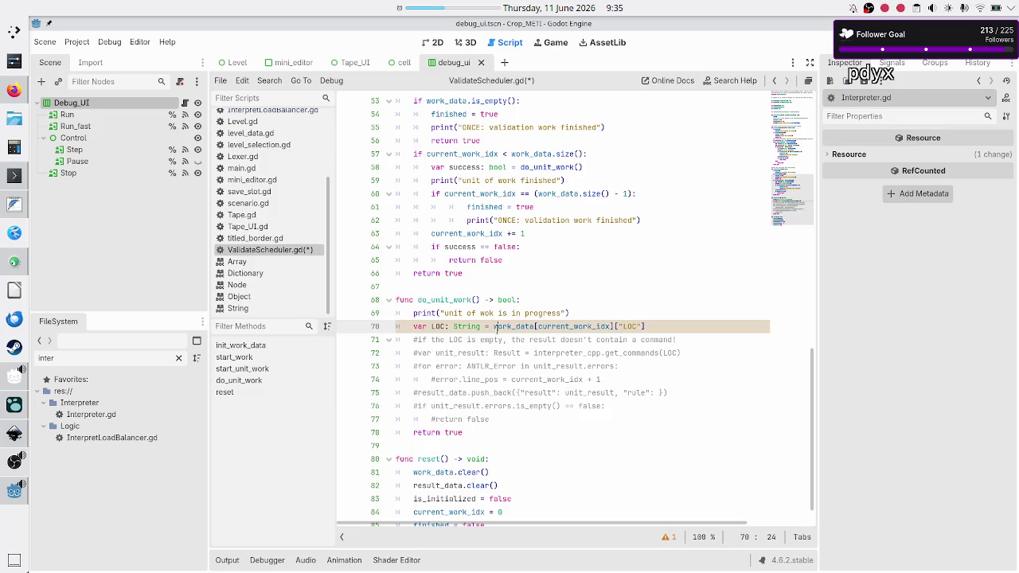
{"action": "key", "text": "shift+Right"}
{"action": "key", "text": "shift+Right"}
{"action": "key", "text": "shift+Right"}
{"action": "key", "text": "shift+Right"}
{"action": "key", "text": "shift+Right"}
{"action": "key", "text": "ctrl+c"}
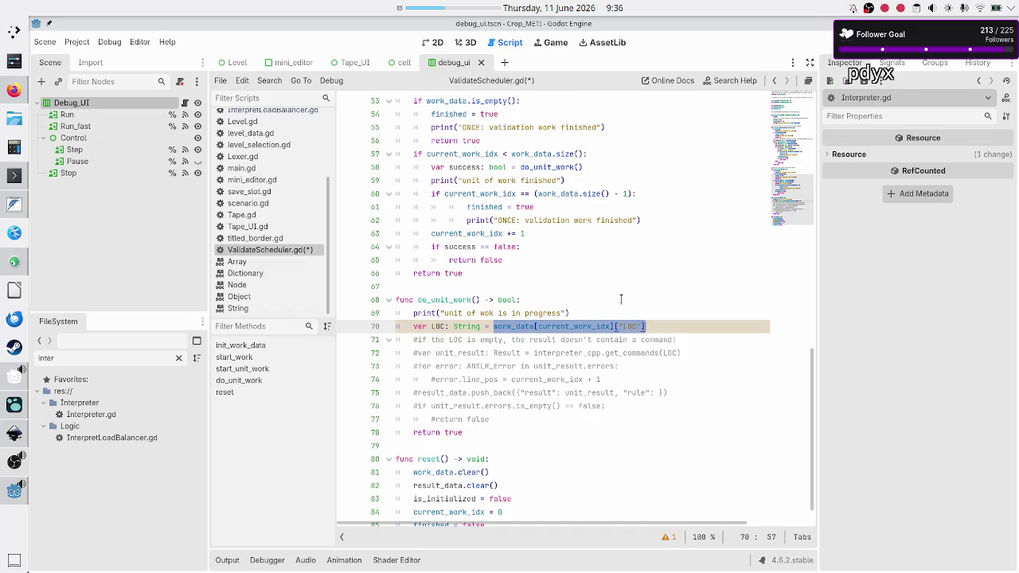
{"action": "key", "text": "Home"}
{"action": "key", "text": "Down"}
{"action": "key", "text": "Down"}
{"action": "key", "text": "Down"}
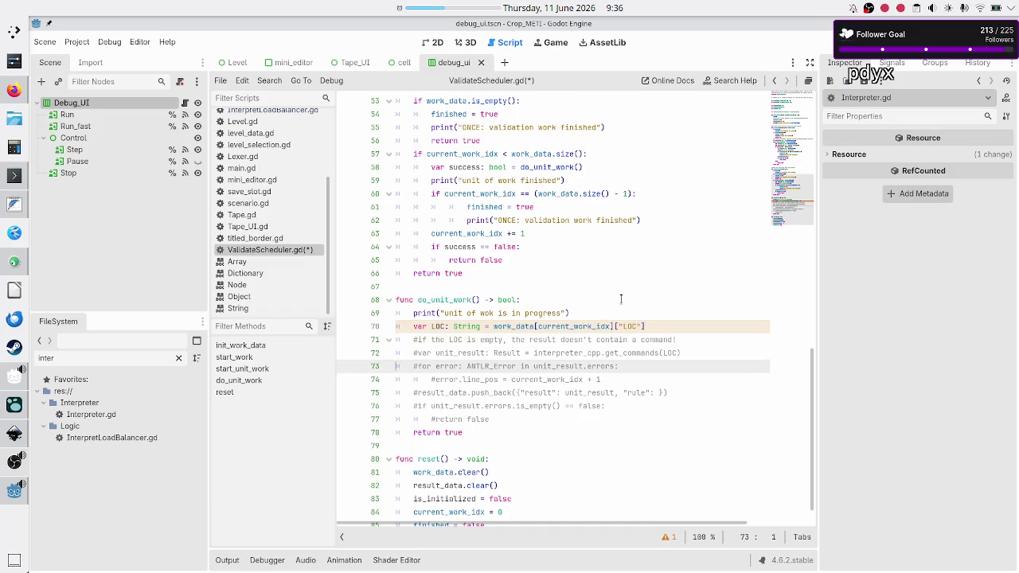
{"action": "key", "text": "Down"}
{"action": "key", "text": "Down"}
{"action": "key", "text": "End"}
{"action": "key", "text": "Left"}
{"action": "key", "text": "Left"}
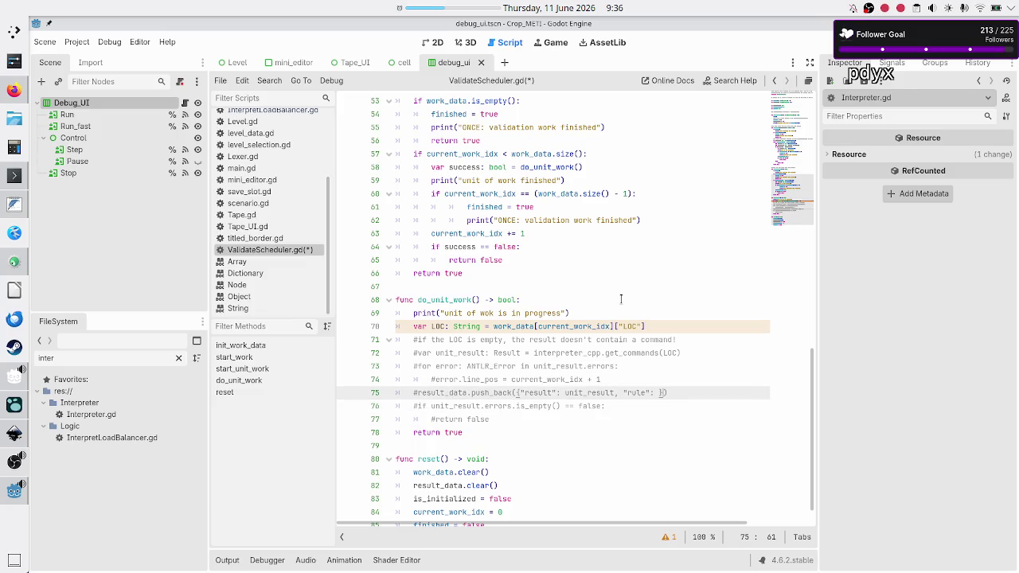
{"action": "key", "text": "ctrl+v"}
{"action": "key", "text": "BackSpace"}
{"action": "key", "text": "BackSpace"}
{"action": "key", "text": "BackSpace"}
{"action": "type", "text": "rule"}
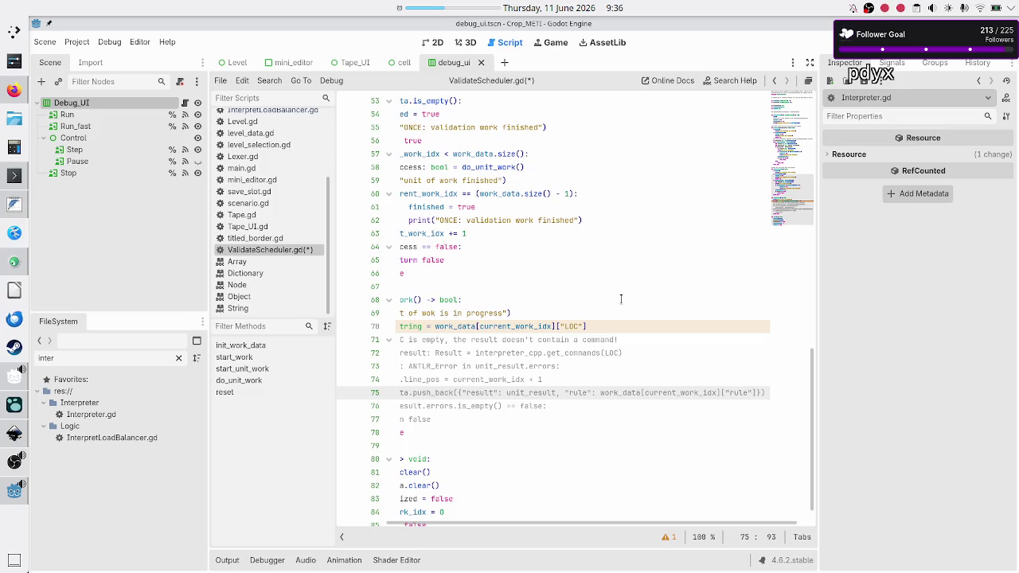
{"action": "key", "text": "Up"}
{"action": "key", "text": "Down"}
{"action": "key", "text": "Home"}
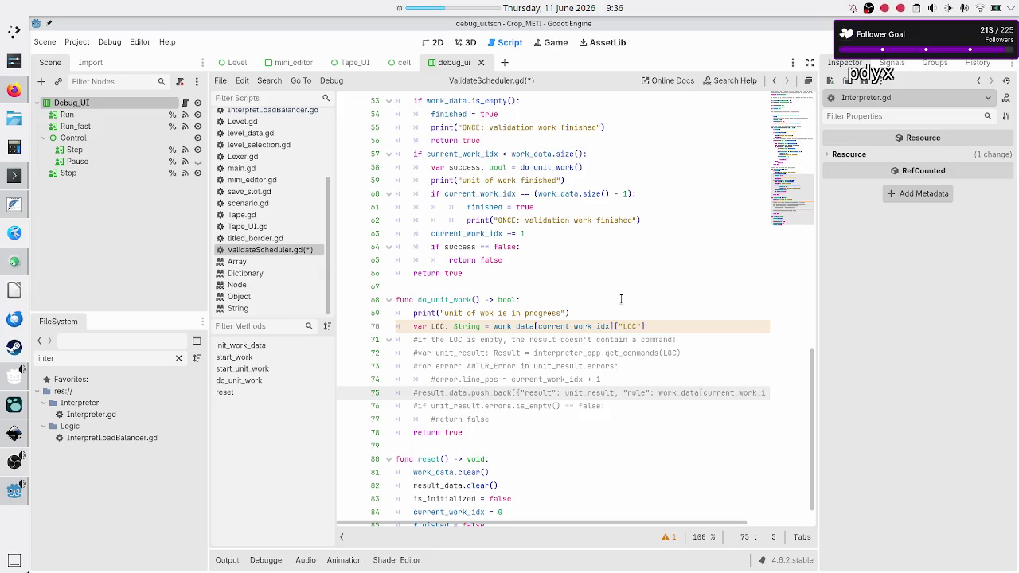
{"action": "key", "text": "Right"}
{"action": "key", "text": "Right"}
{"action": "key", "text": "Right"}
{"action": "key", "text": "Down"}
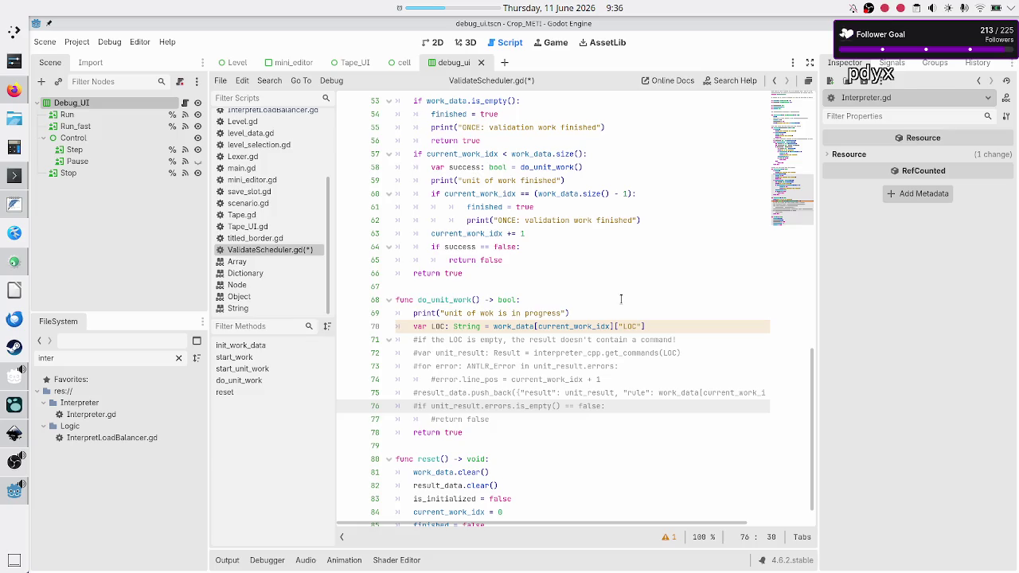
{"action": "key", "text": "Up"}
{"action": "key", "text": "Up"}
{"action": "key", "text": "Up"}
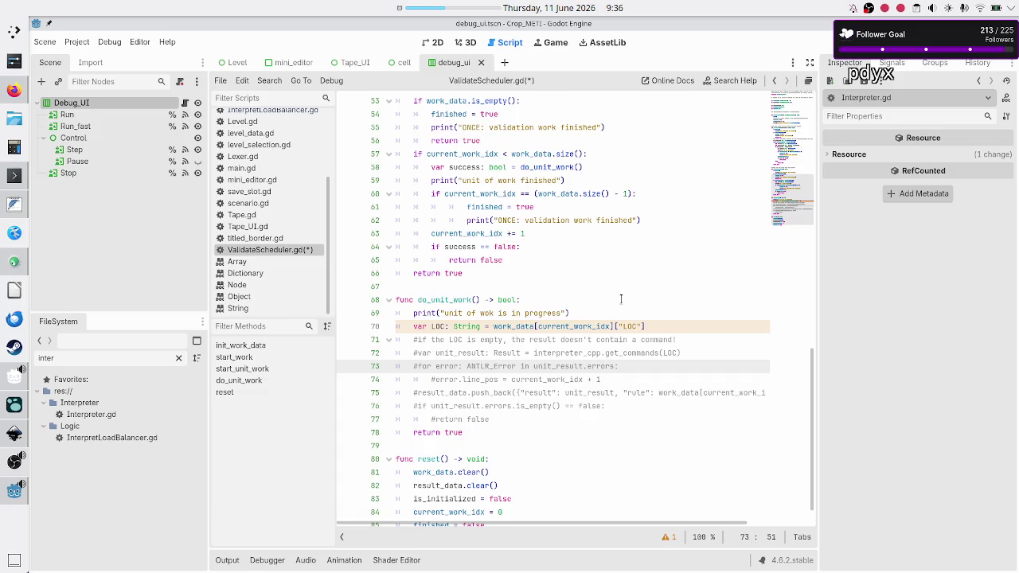
- Add a #TODO note under the error loop asking whether errors also need their rule
{"action": "key", "text": "Return"}
{"action": "type", "text": "#"}
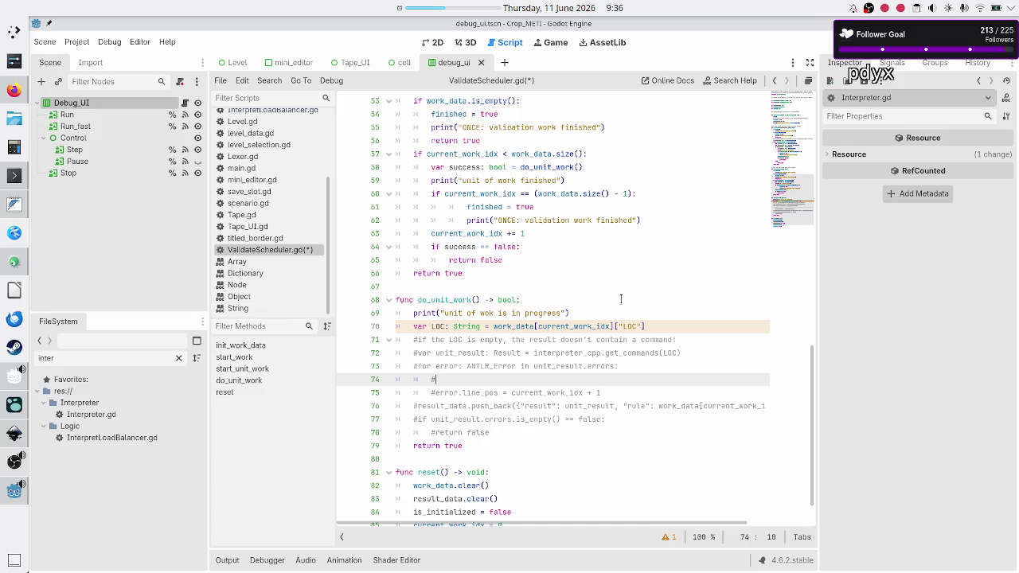
{"action": "type", "text": "TODO: "}
{"action": "type", "text": "don't errrs"}
{"action": "key", "text": "BackSpace"}
{"action": "key", "text": "BackSpace"}
{"action": "type", "text": "ors als"}
{"action": "type", "text": "o need to k"}
{"action": "type", "text": "now about "}
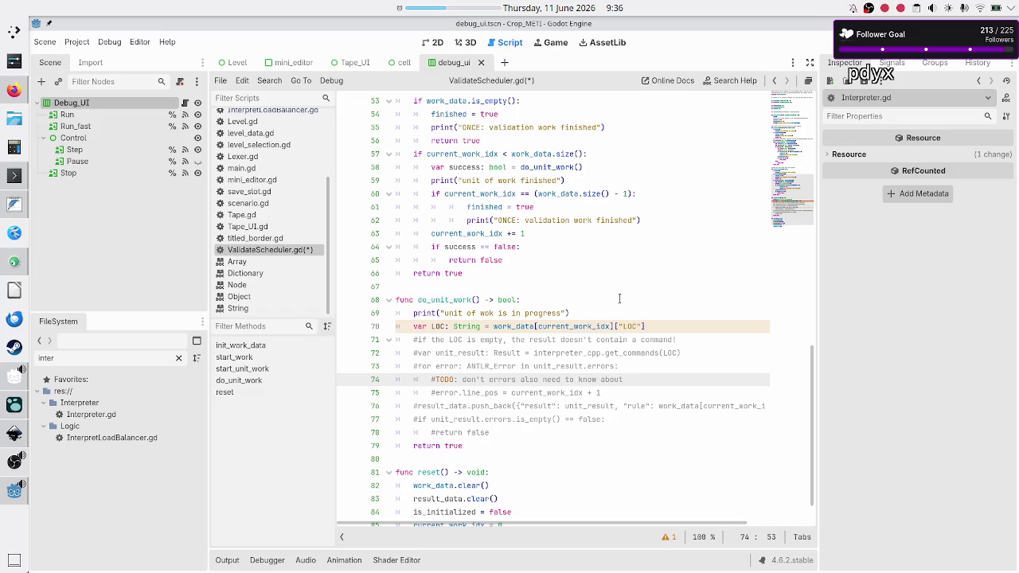
{"action": "type", "text": "the rule"}
{"action": "type", "text": " it came from"}
{"action": "type", "text": "??"}
- Replace the TODO note with an indented comment starting '#NOTICE: UI needs f'
{"action": "double_click", "coordinate": [543, 406]}
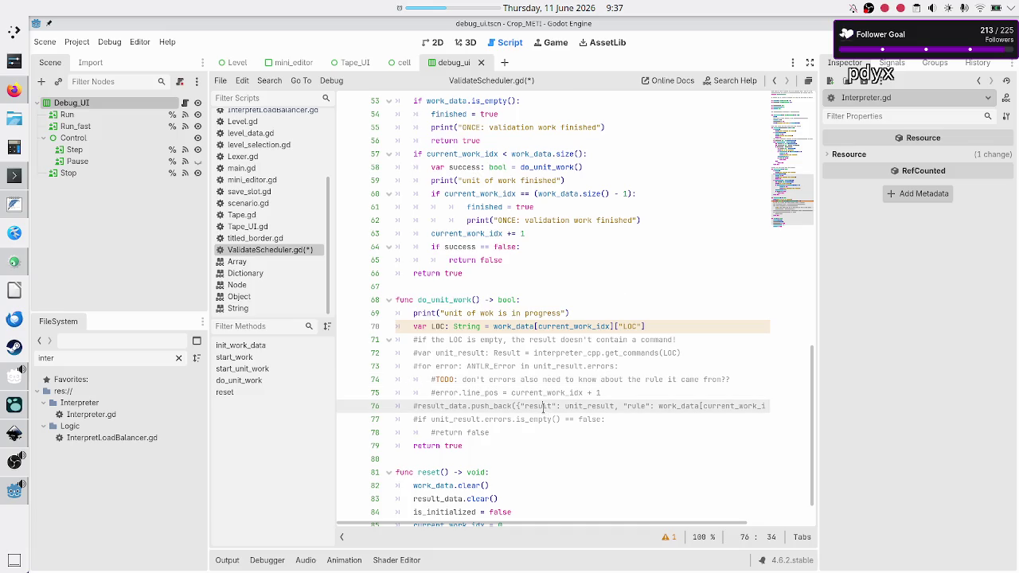
{"action": "left_click", "coordinate": [653, 390]}
{"action": "key", "text": "Up"}
{"action": "key", "text": "Up"}
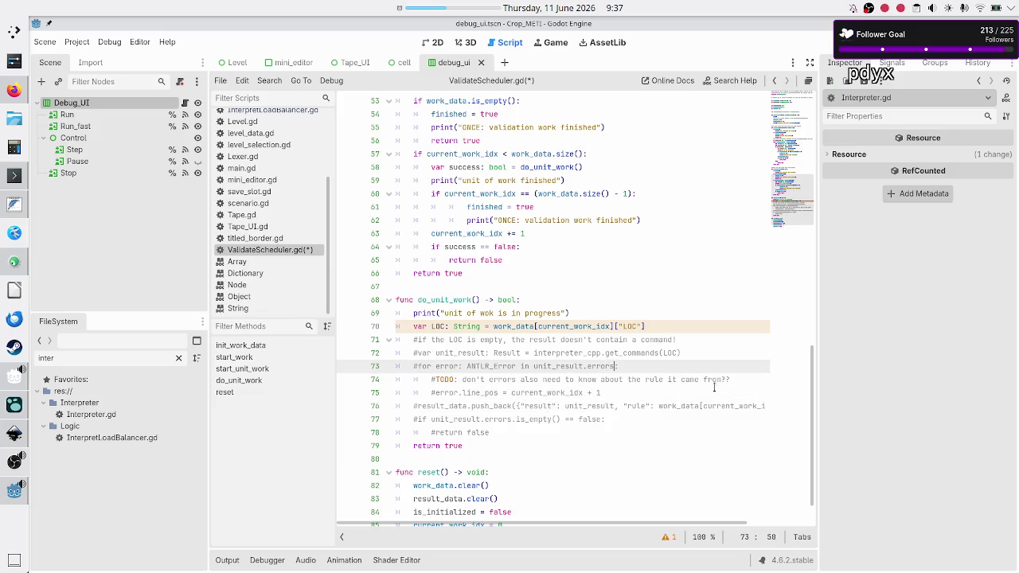
{"action": "key", "text": "Down"}
{"action": "key", "text": "shift+Home"}
{"action": "key", "text": "shift+Home"}
{"action": "key", "text": "BackSpace"}
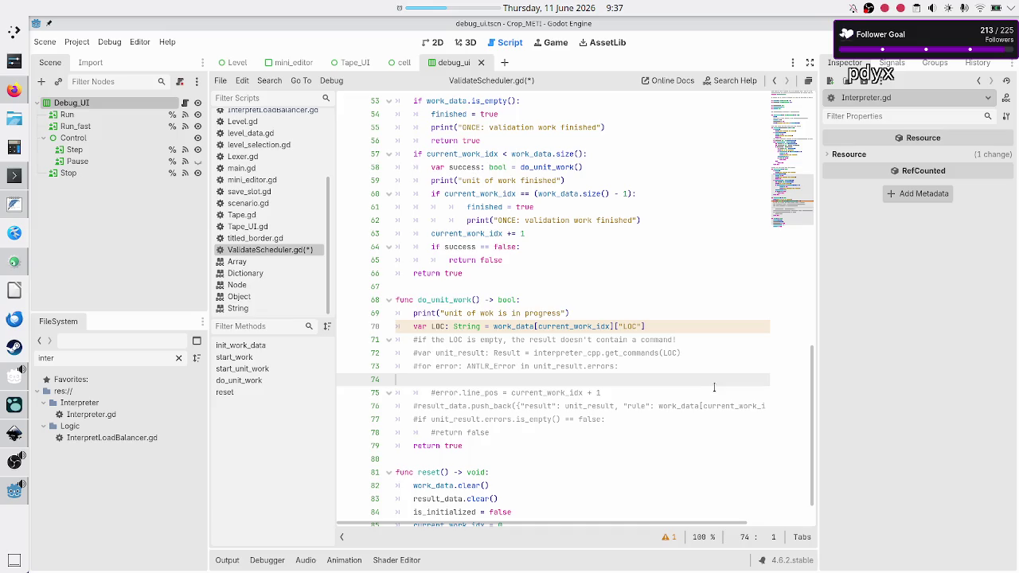
{"action": "key", "text": "Left"}
{"action": "key", "text": "Down"}
{"action": "key", "text": "Tab"}
{"action": "type", "text": "#NOTICE: U"}
{"action": "type", "text": "I ne"}
{"action": "type", "text": "eds f"}
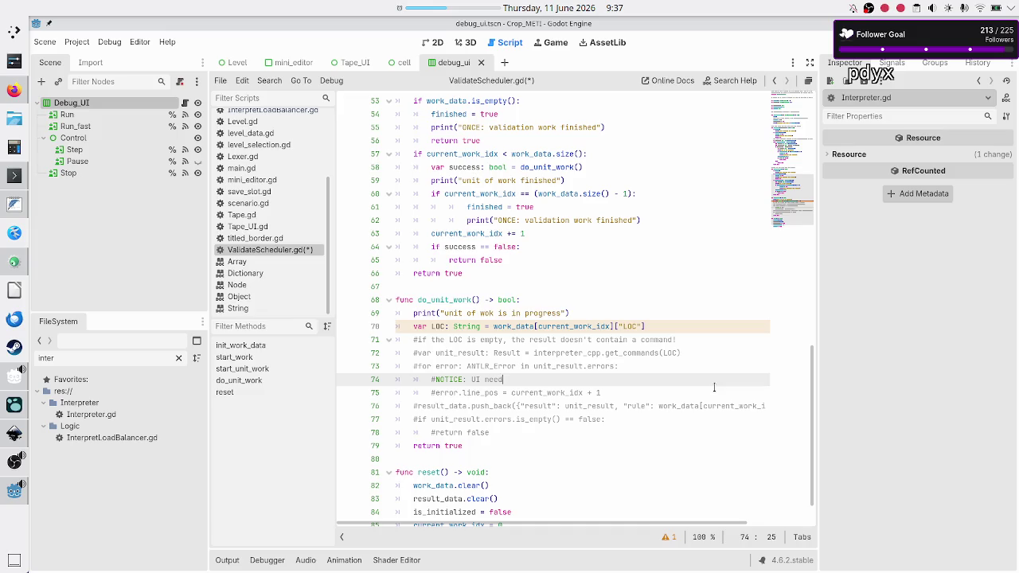